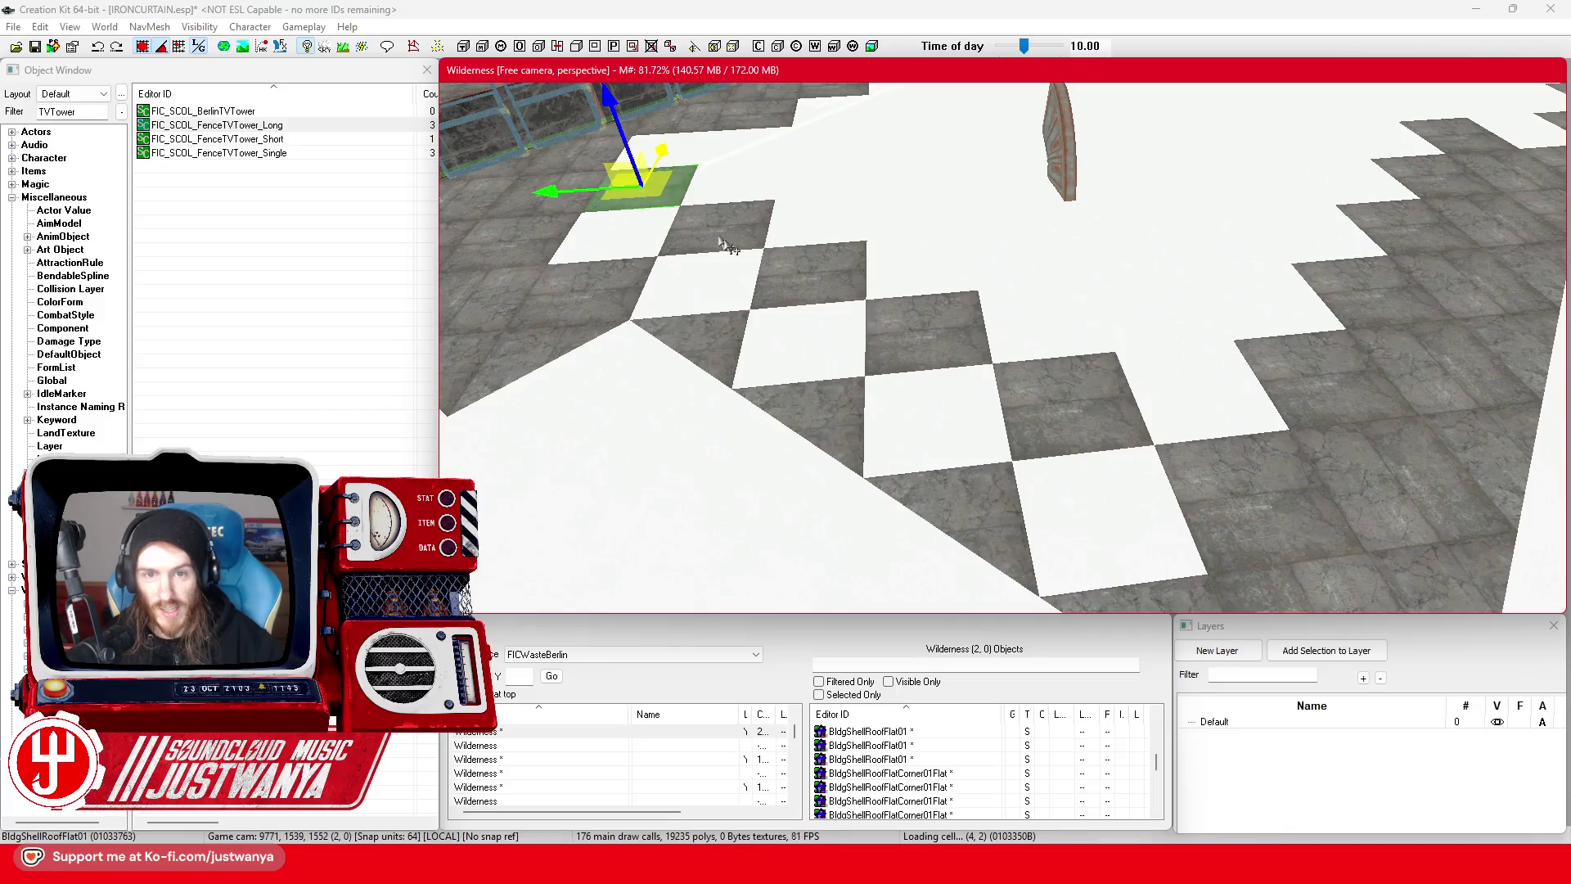
# - Paste two copies of the roof tiles as a diagonal row along the zigzag floor edge
pyautogui.hotkey('ctrl', 'v')
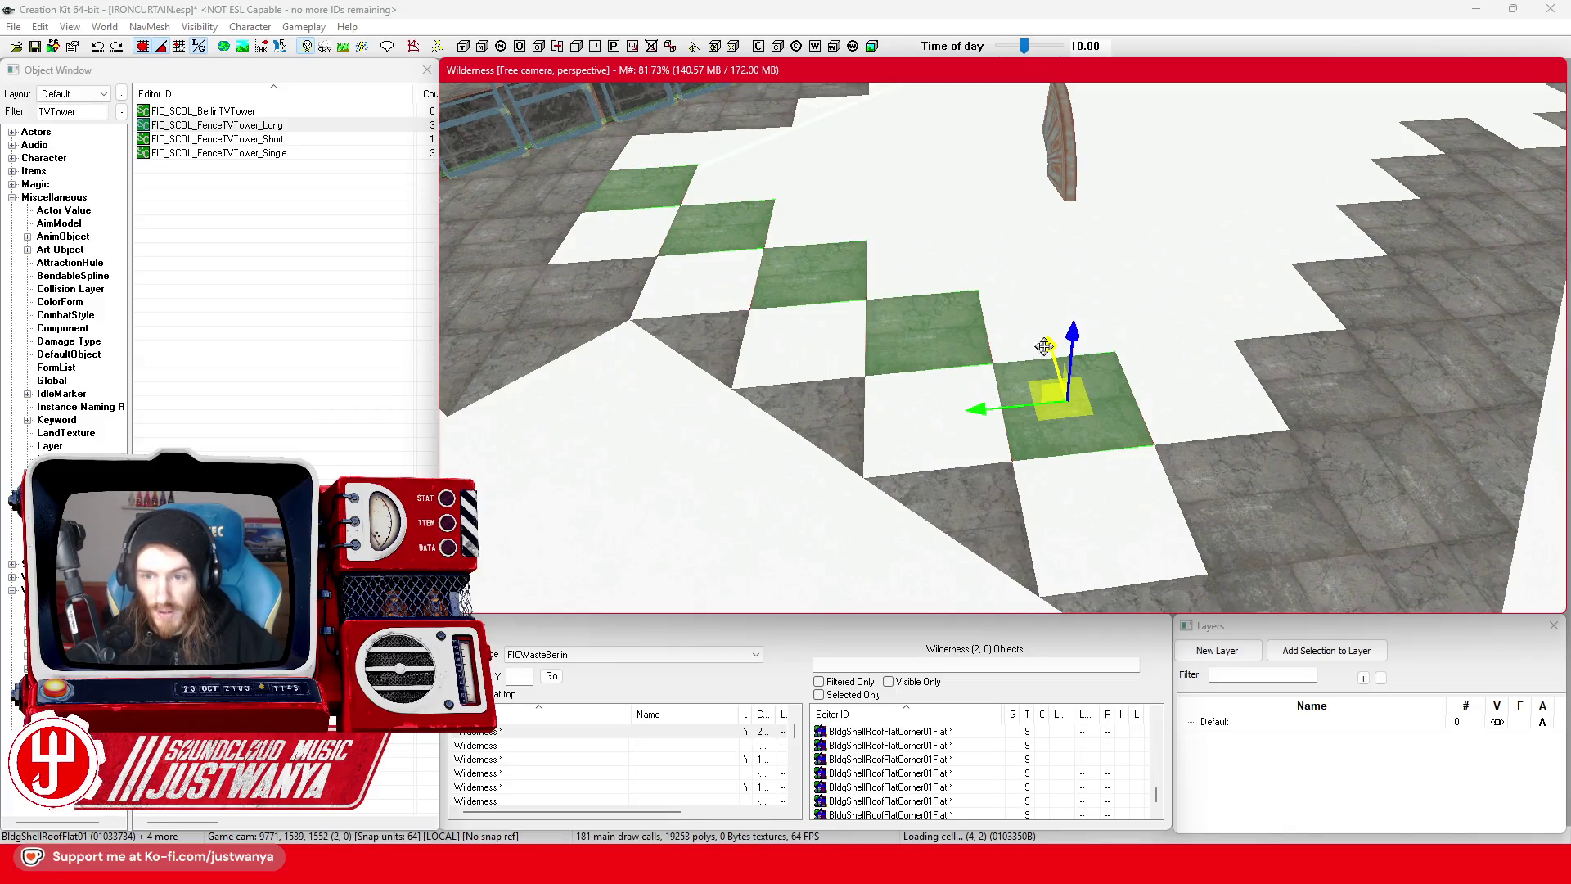
pyautogui.hotkey('ctrl', 'v')
pyautogui.click(924, 401)
pyautogui.scroll(3, 921, 392)
# - Rotate a pasted roof tile about its vertical axis to fit the edge
pyautogui.press('e')
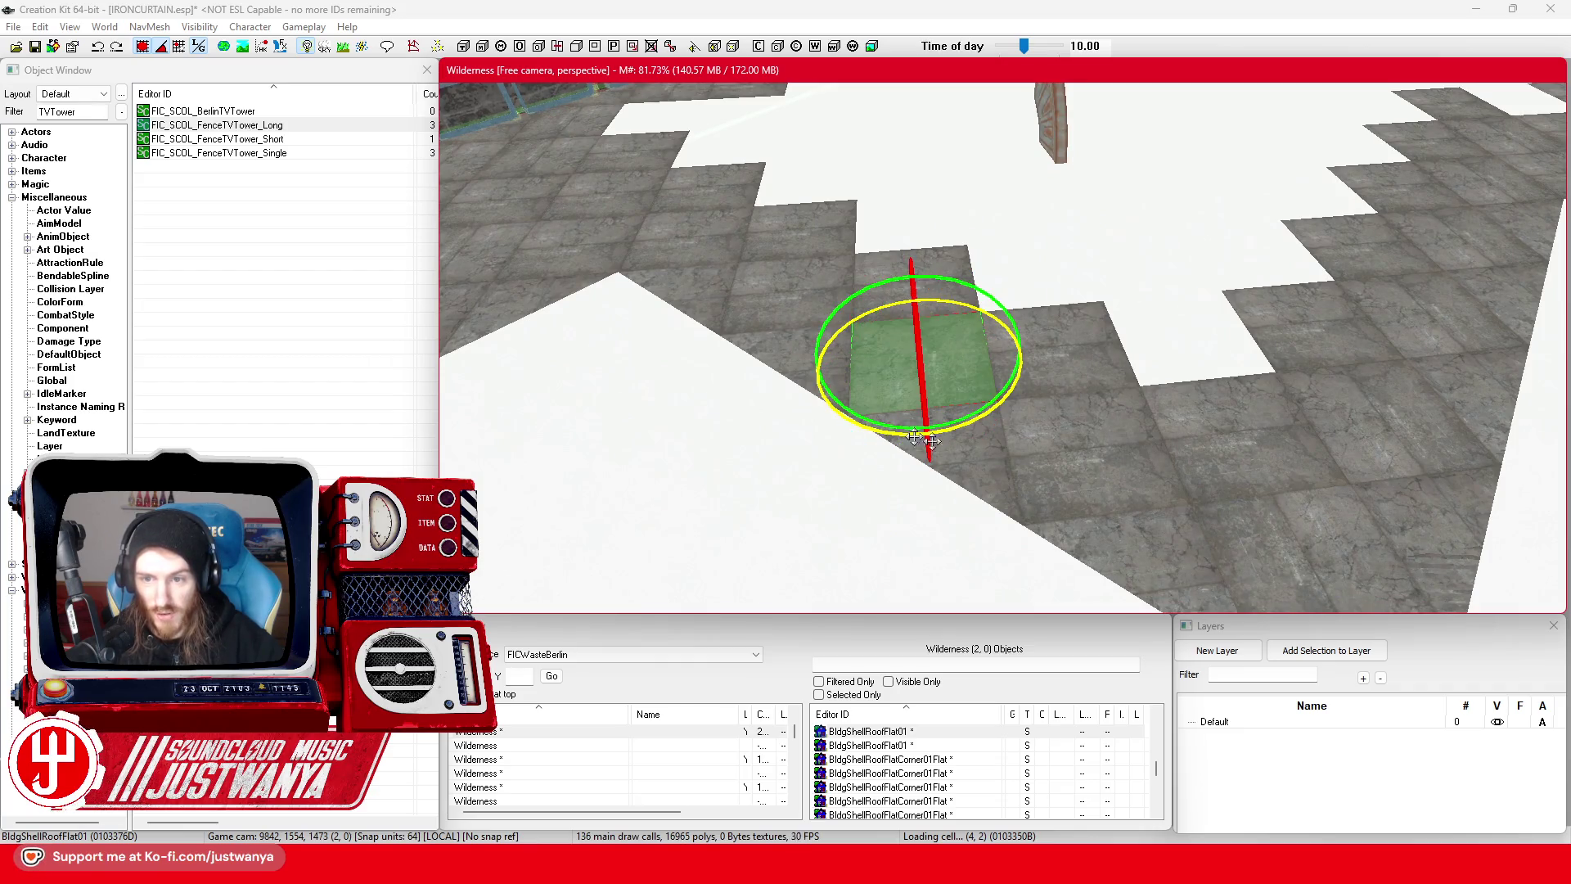
pyautogui.click(1097, 474)
pyautogui.moveTo(1073, 531); pyautogui.dragTo(1162, 532)
pyautogui.click(795, 315)
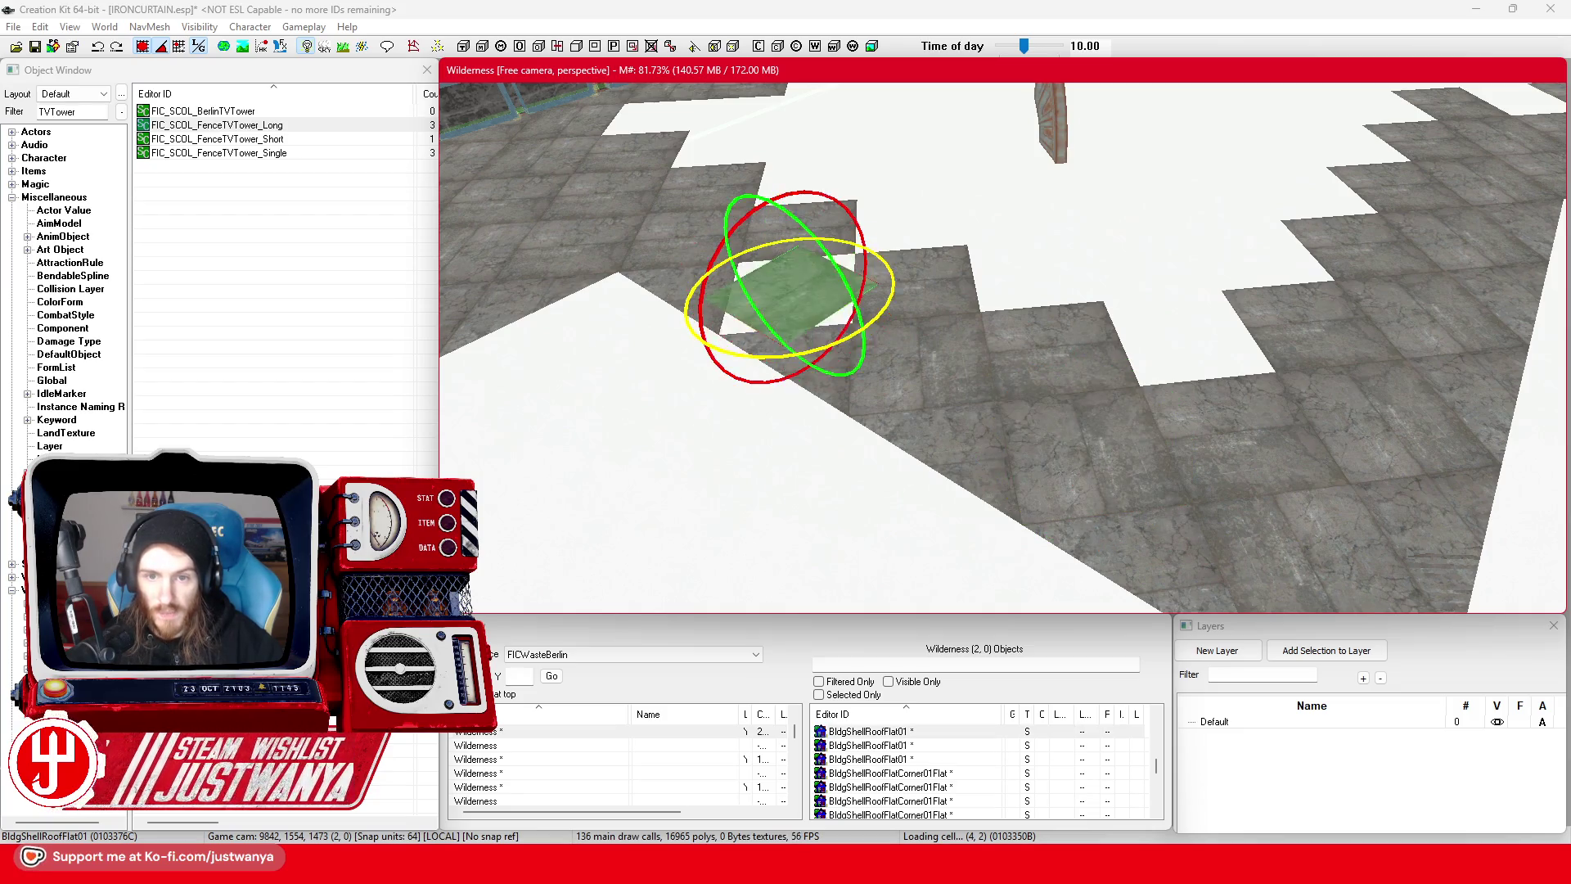
pyautogui.click(663, 245)
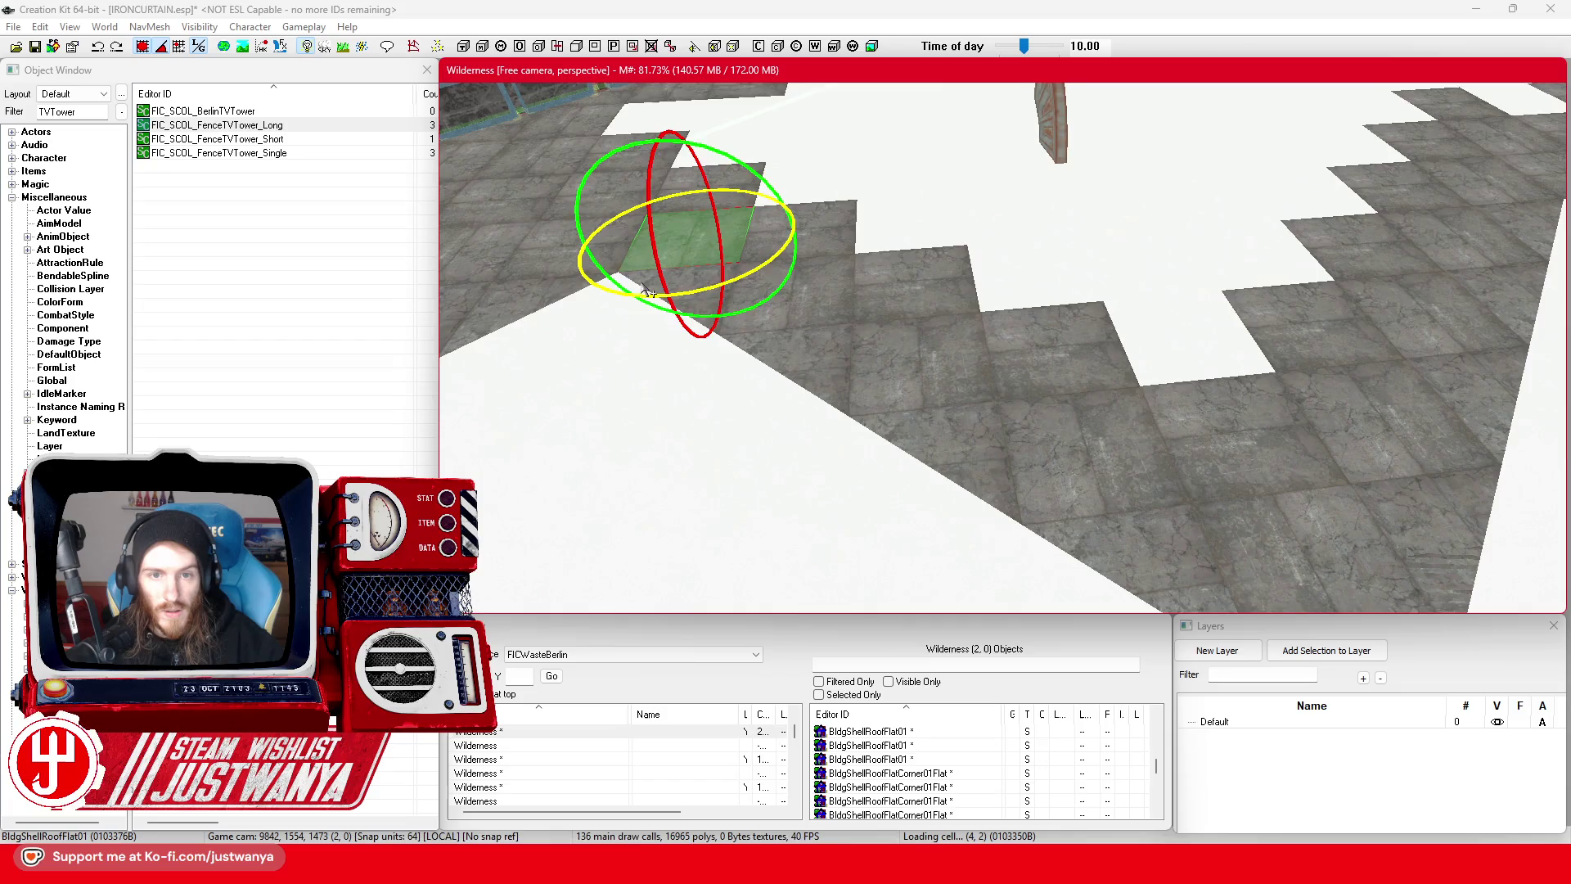
pyautogui.scroll(-3, 649, 292)
pyautogui.click(847, 274)
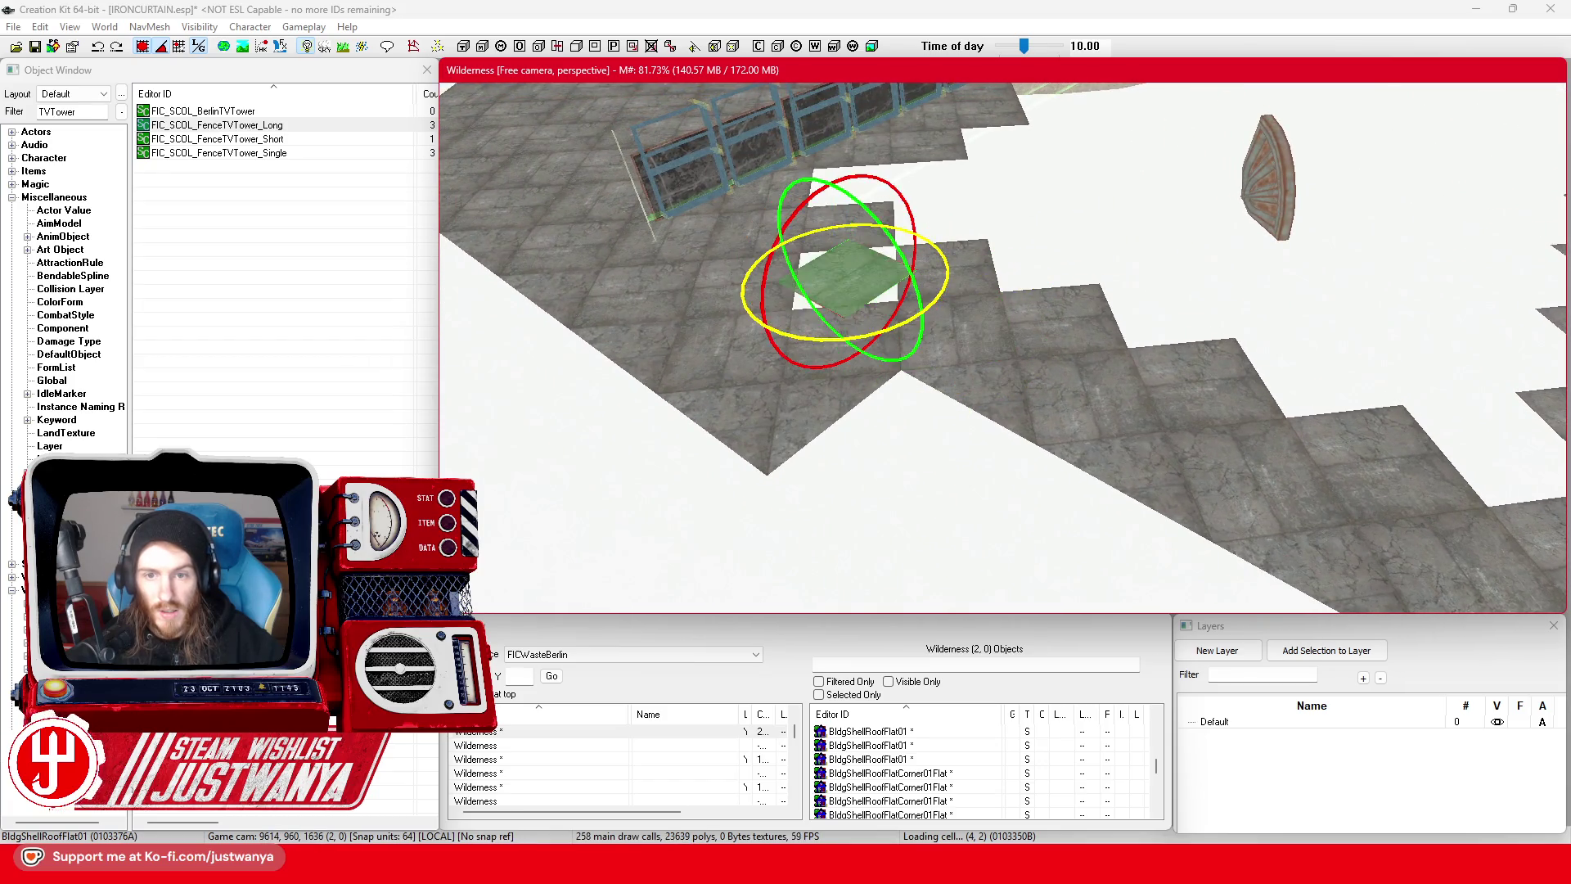
# - Select the corner roof tile and orbit the view toward the fence
pyautogui.press('w')
pyautogui.scroll(2, 831, 393)
pyautogui.click(831, 394)
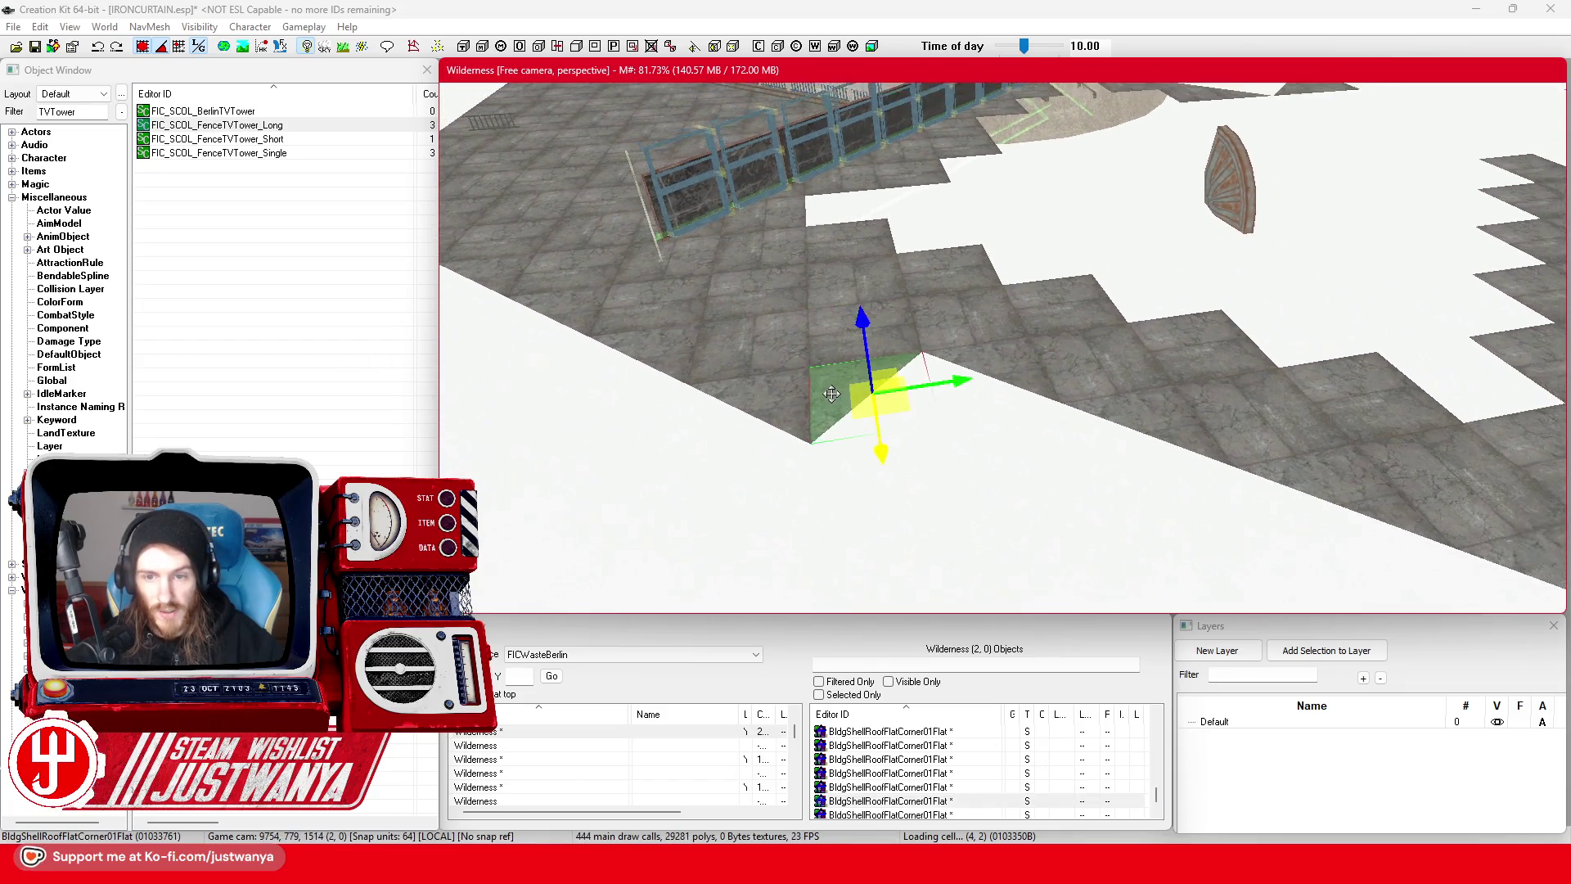
pyautogui.press('shift')
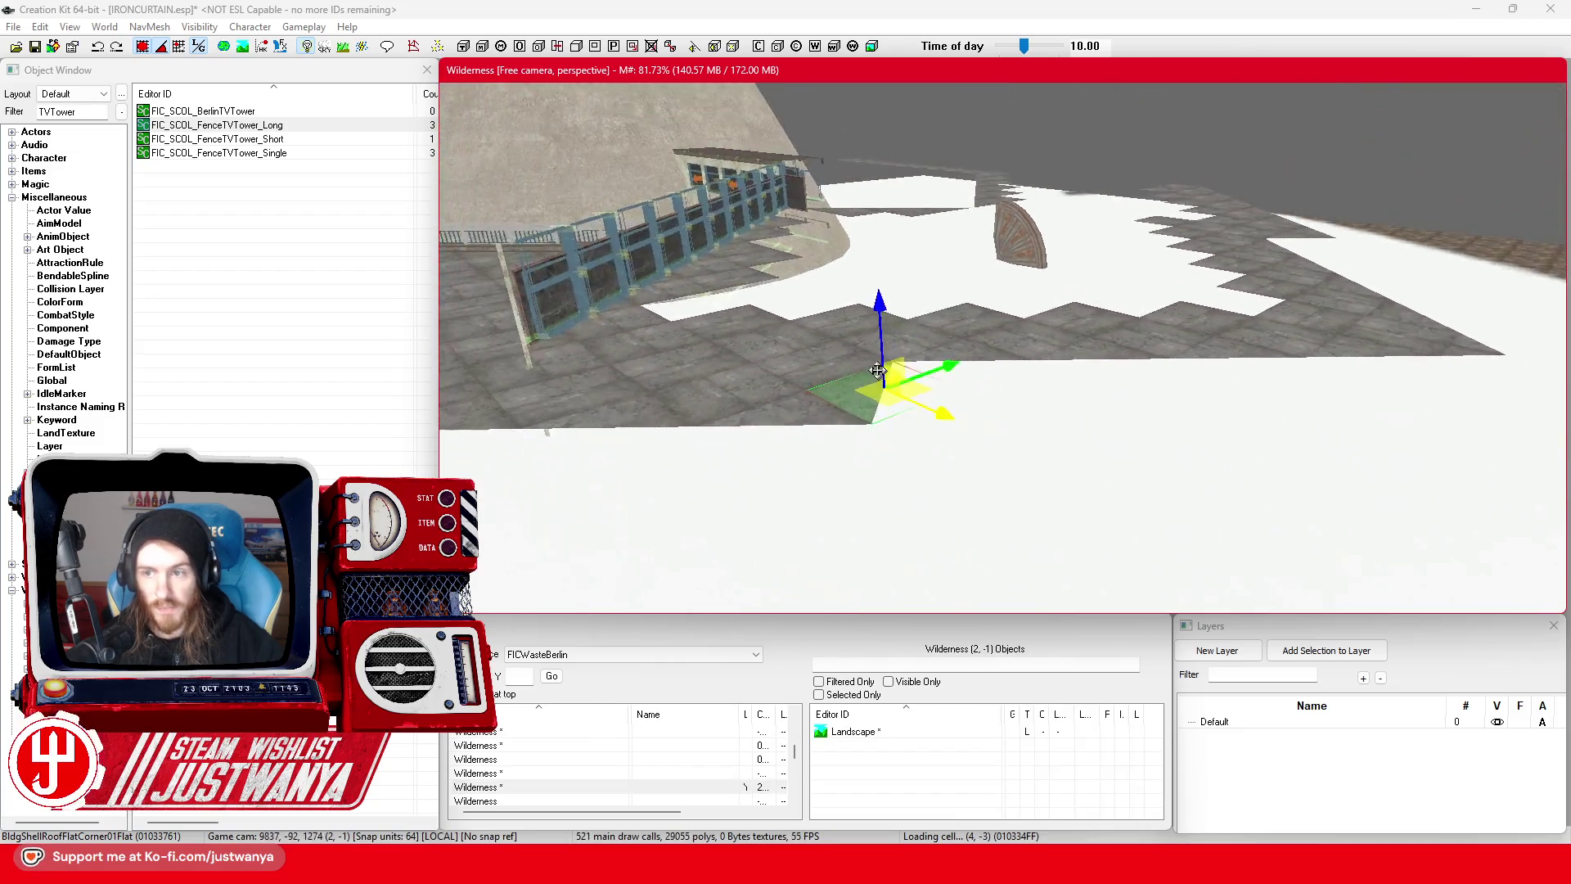
pyautogui.press('shift')
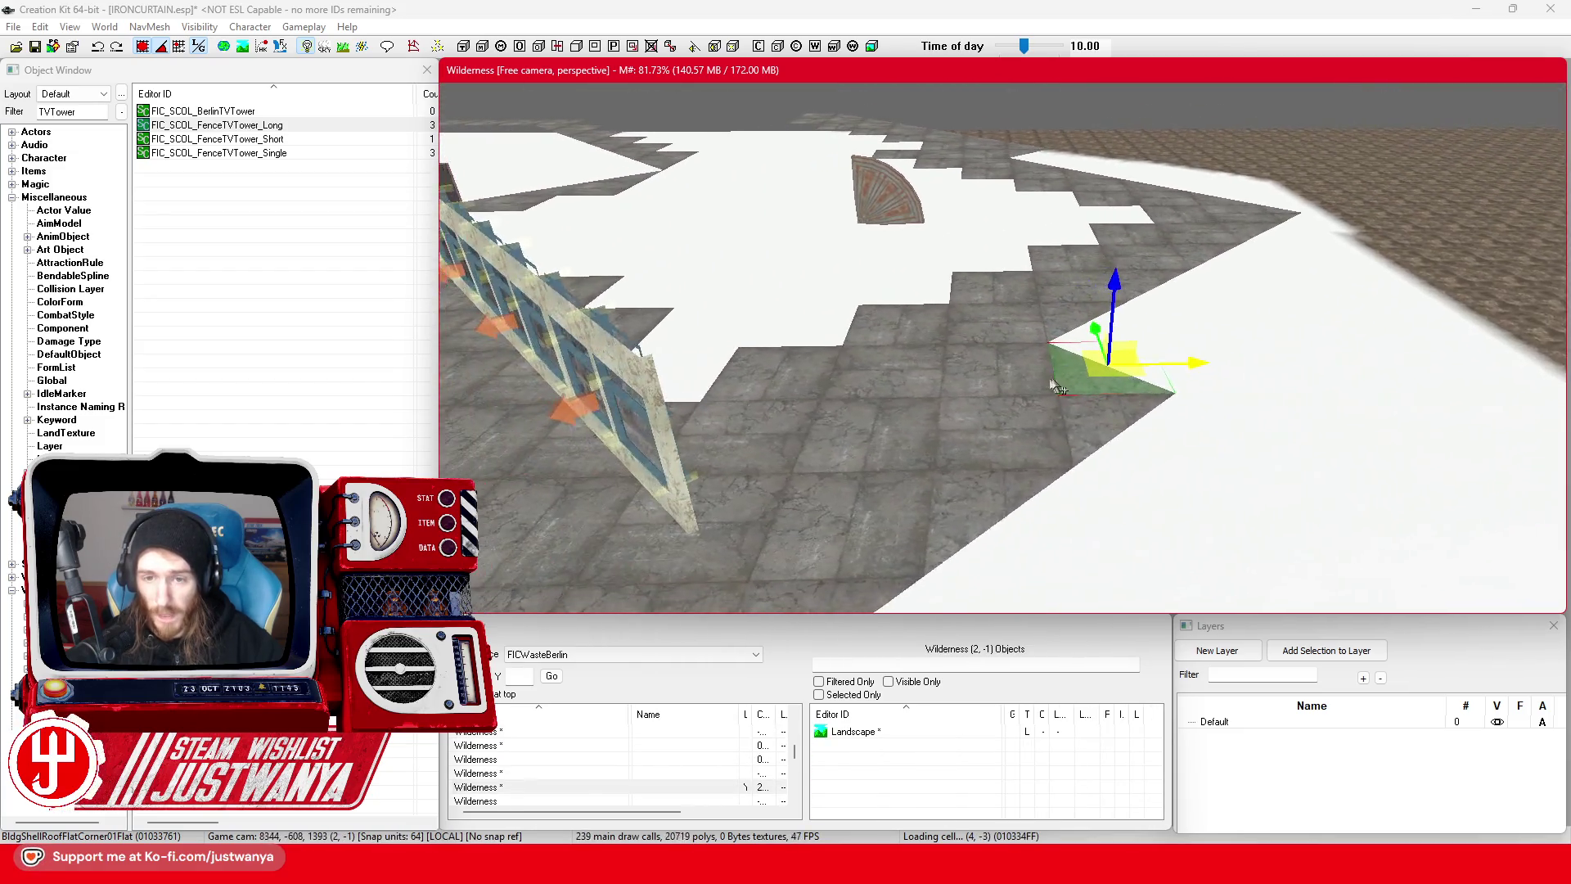
pyautogui.press('shift')
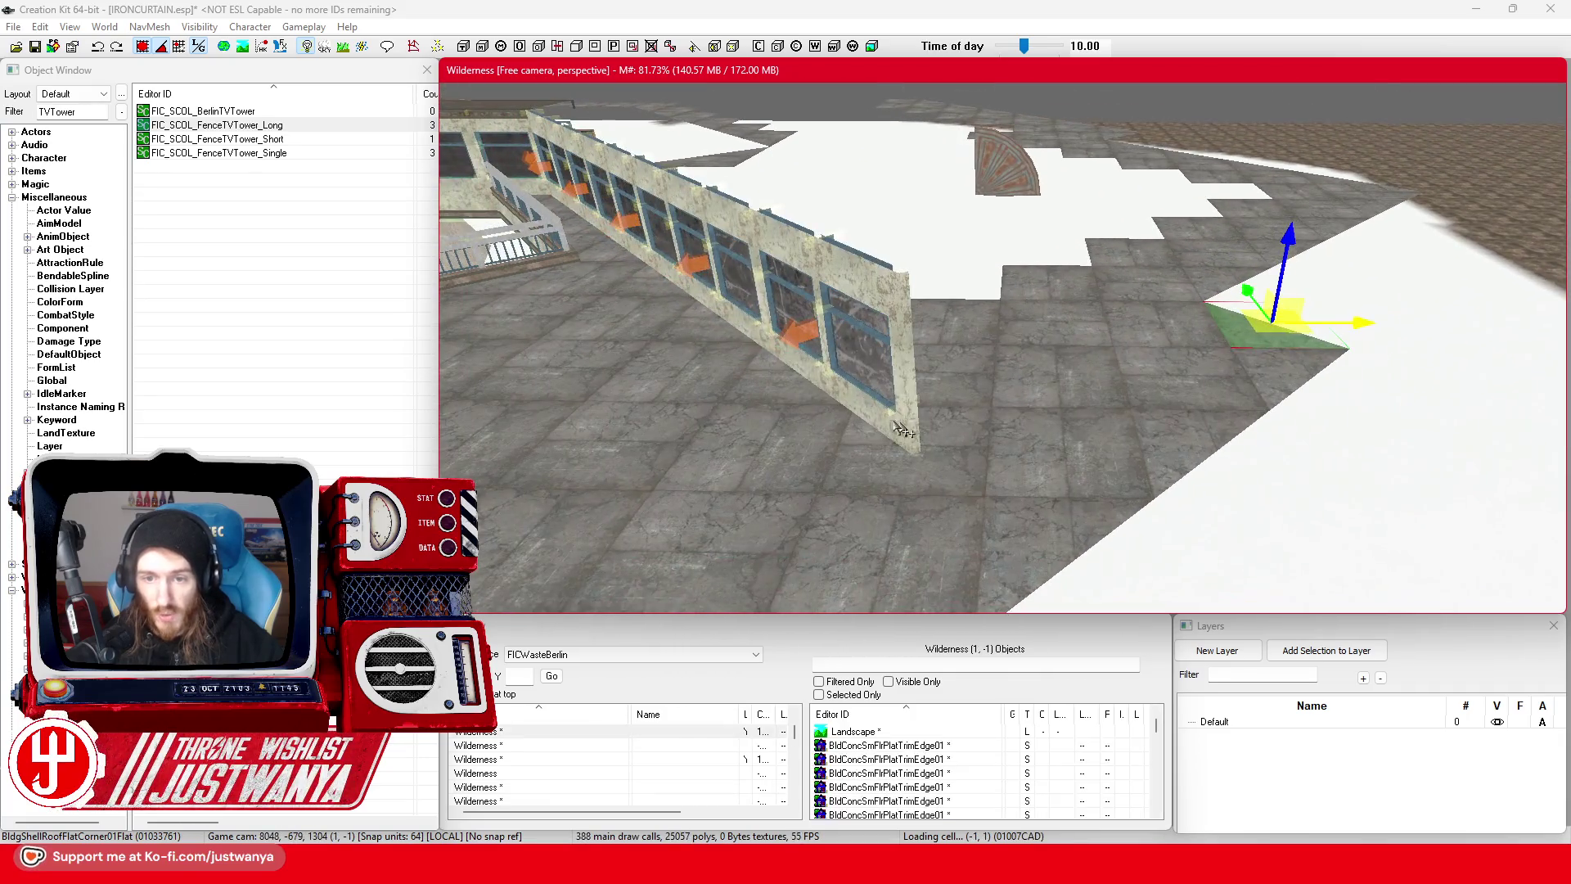
# - Delete the right-hand window frame from the end of the concrete window wall
pyautogui.press('shift')
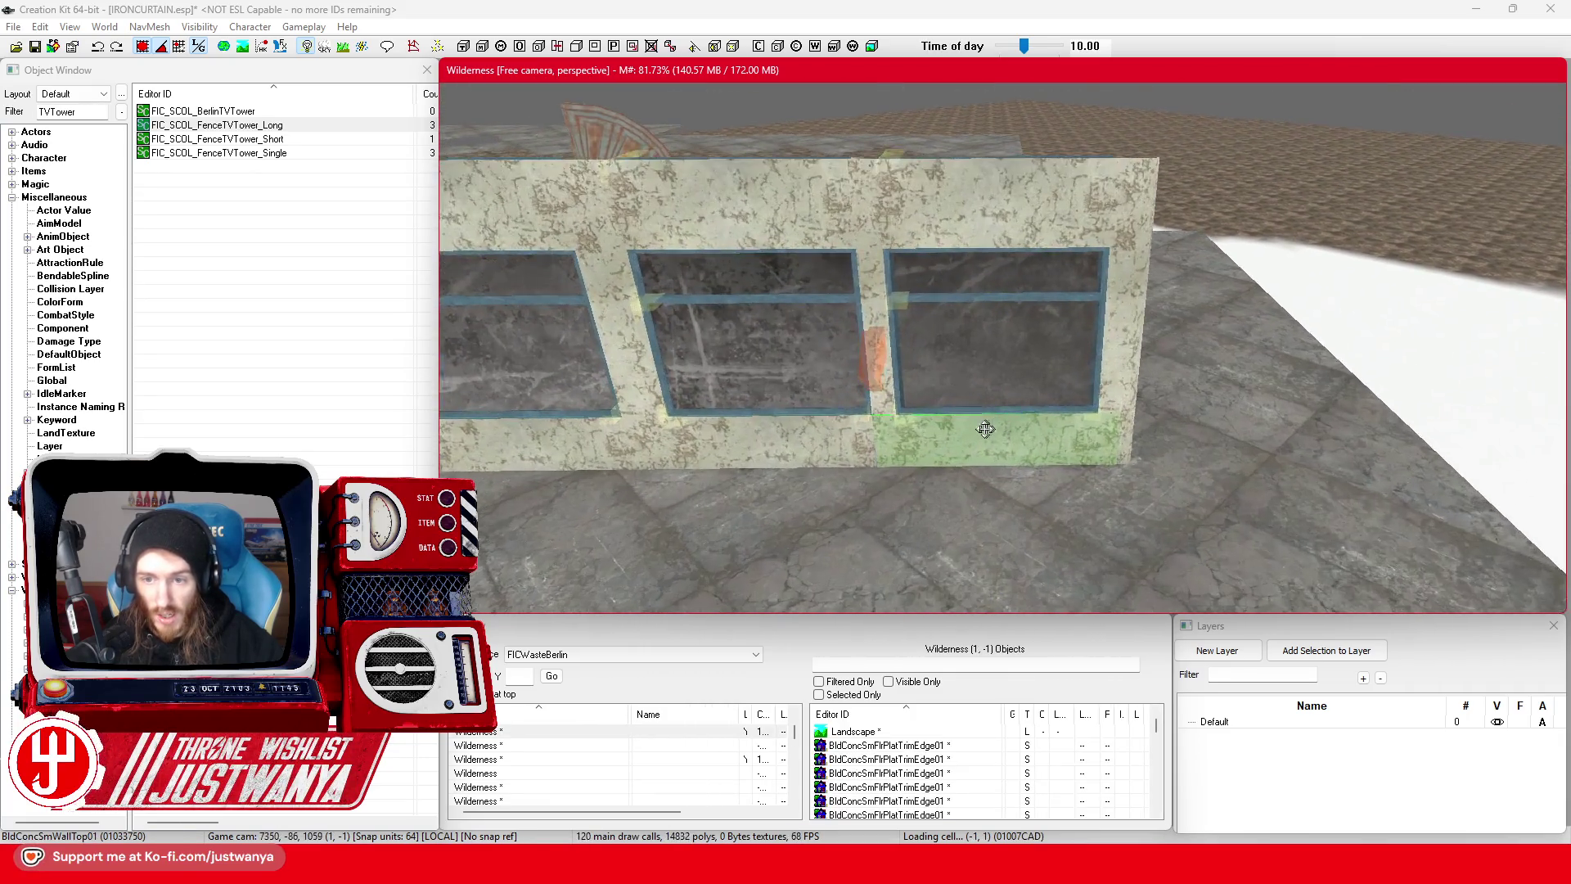
pyautogui.click(962, 448)
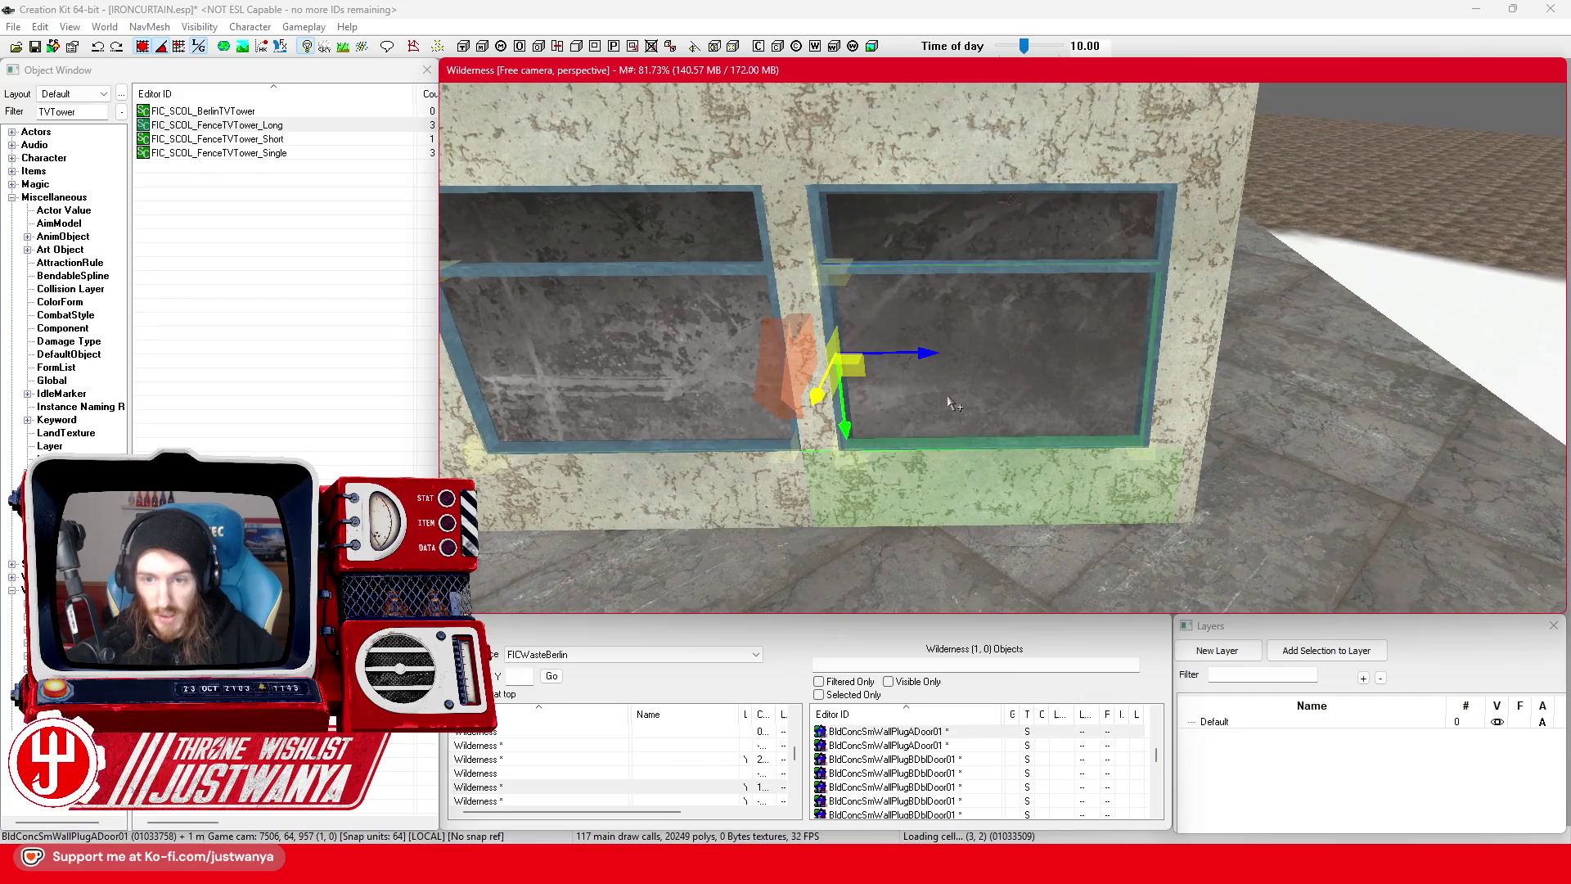
pyautogui.click(821, 260)
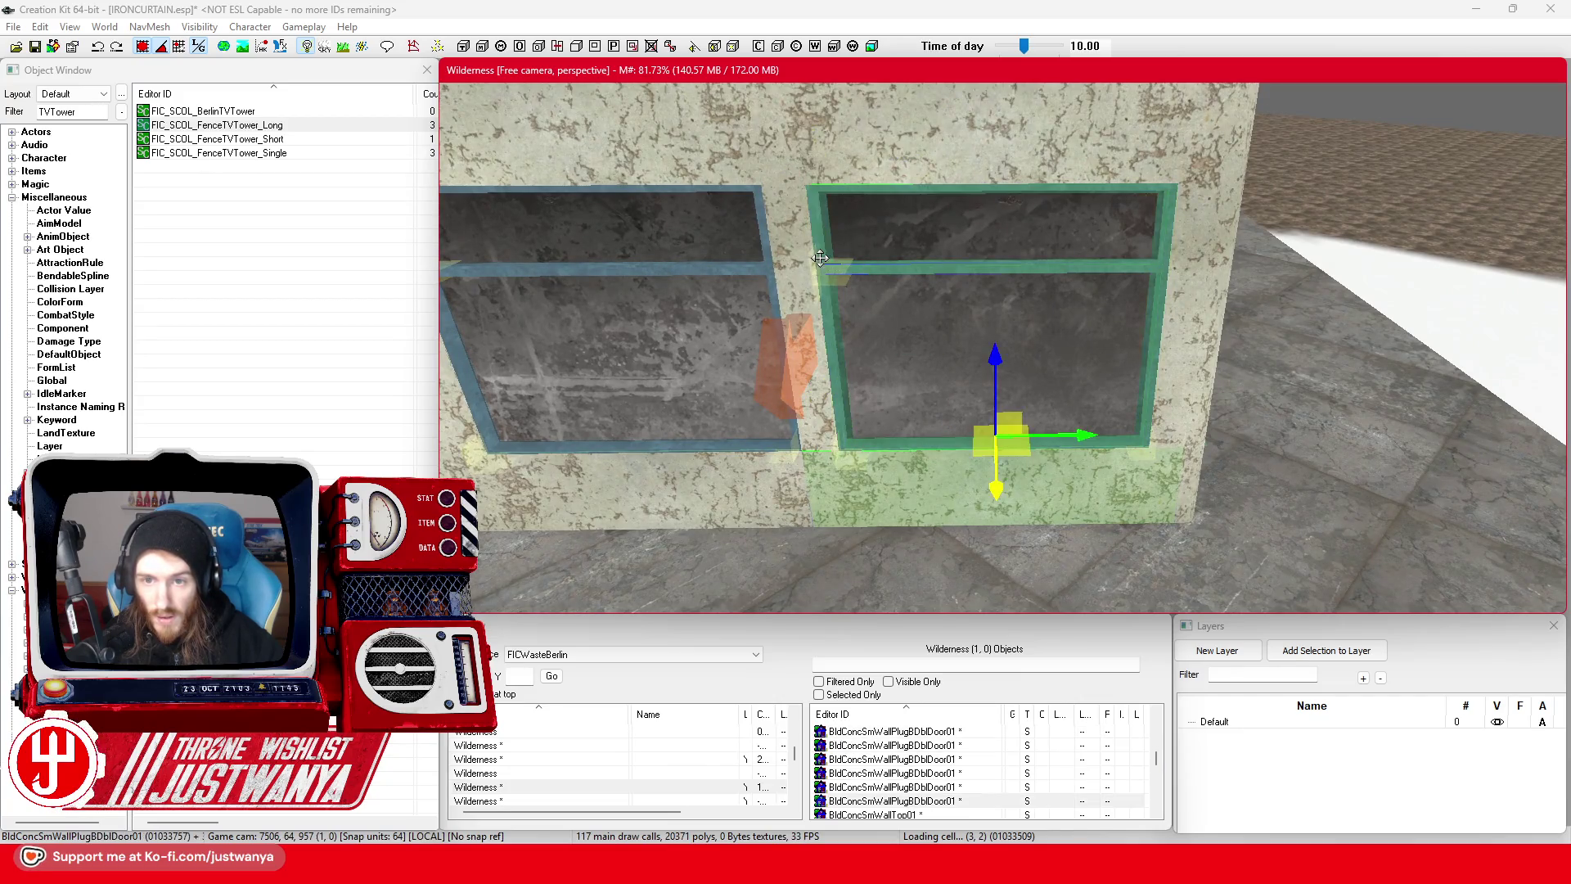
pyautogui.press('Delete')
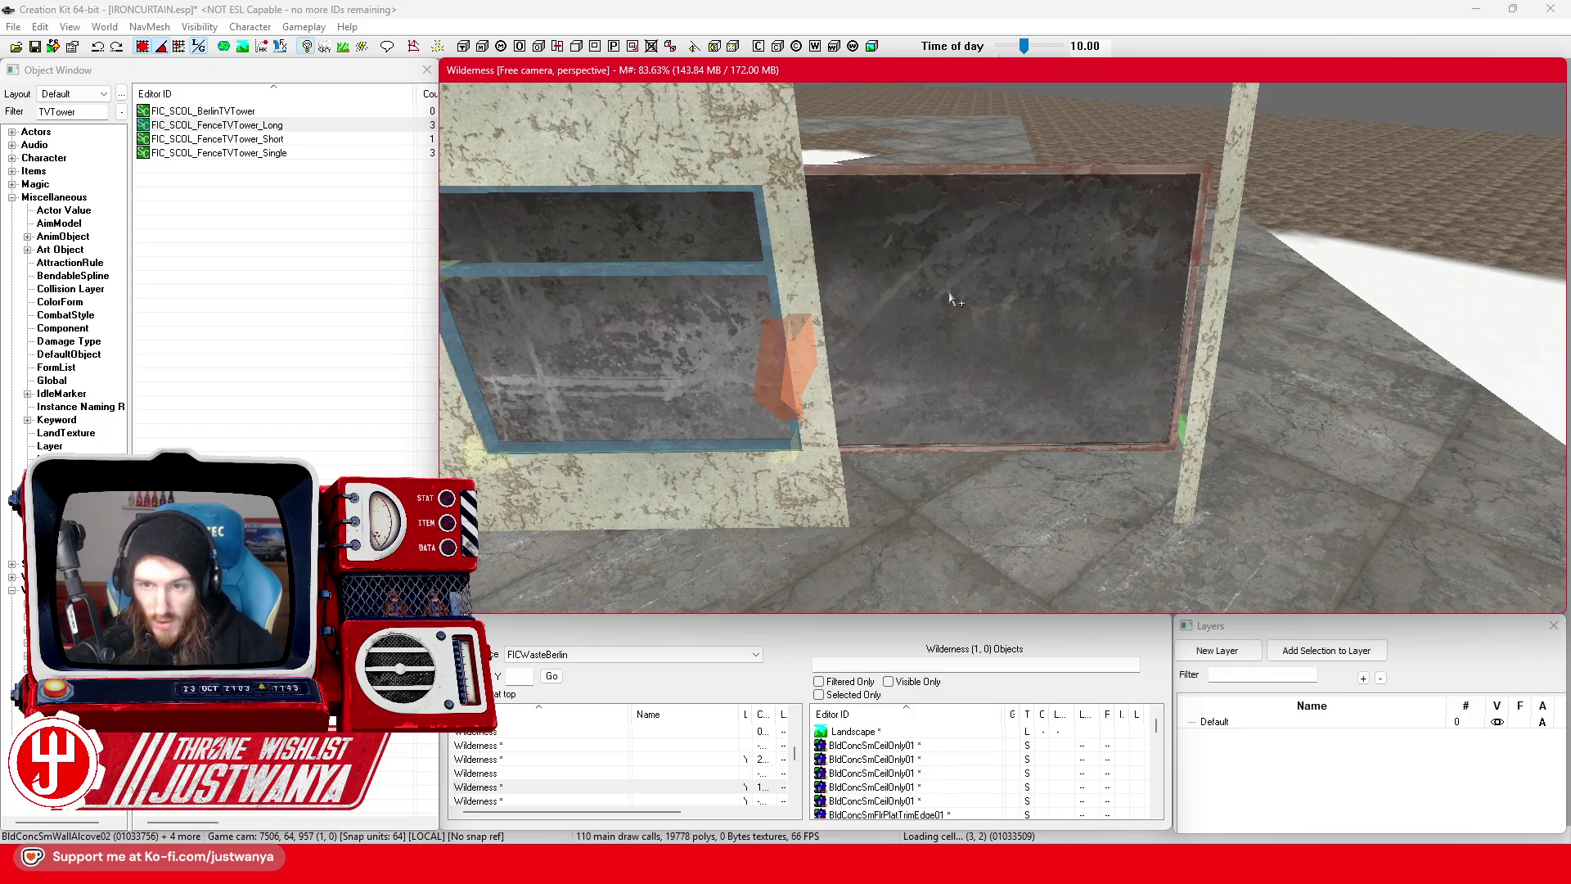
# - Select the HitWindowGlass01Fogged pane and reposition the view over the wall
pyautogui.scroll(-5, 949, 299)
pyautogui.click(946, 287)
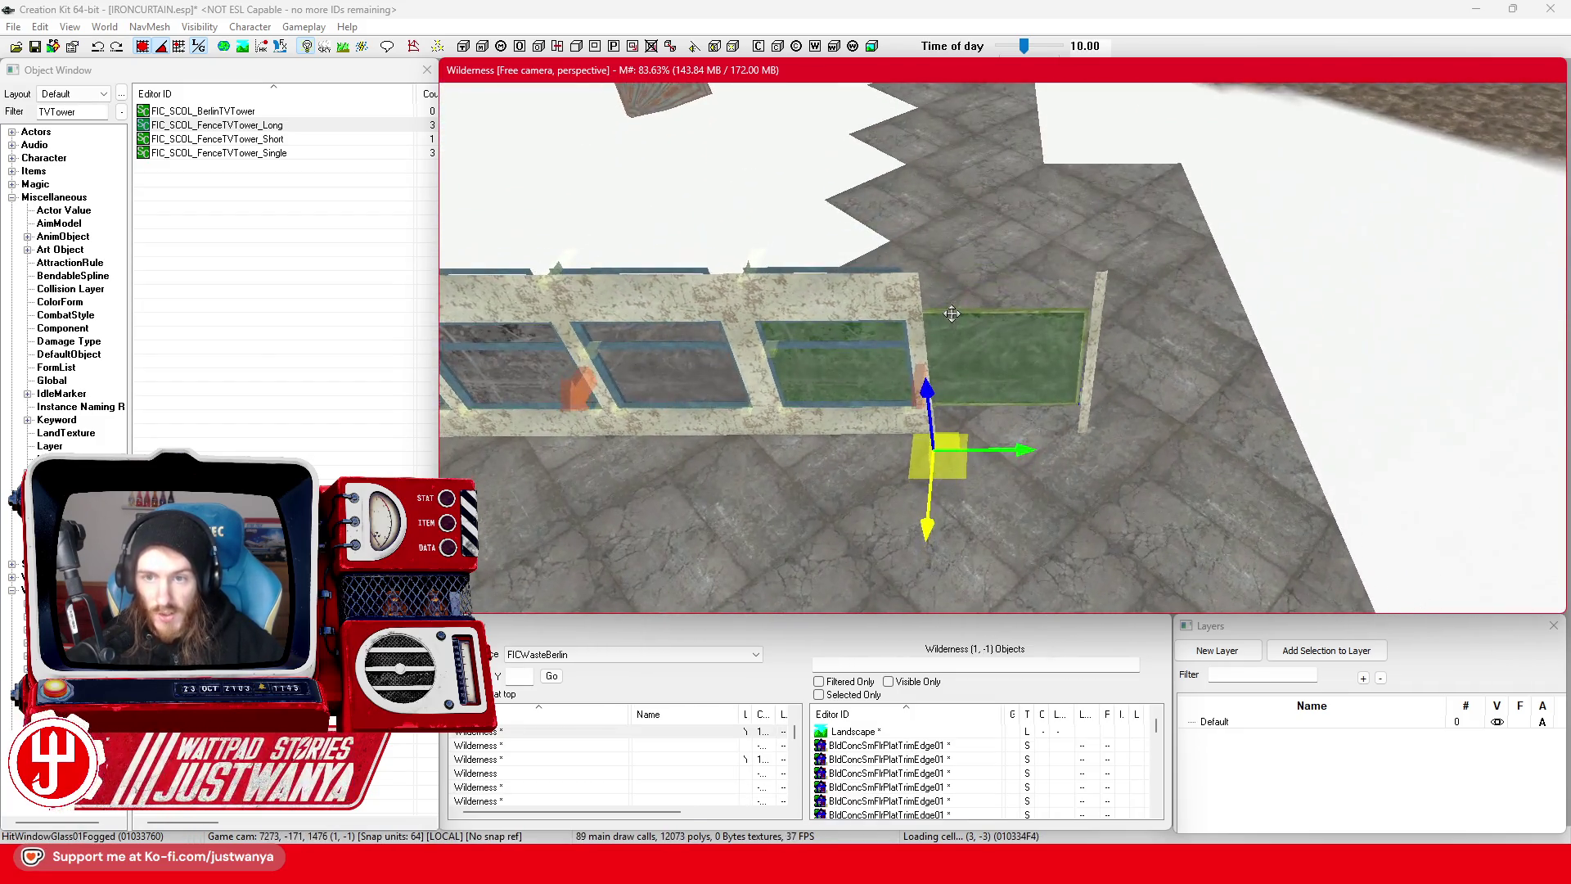
pyautogui.press('a')
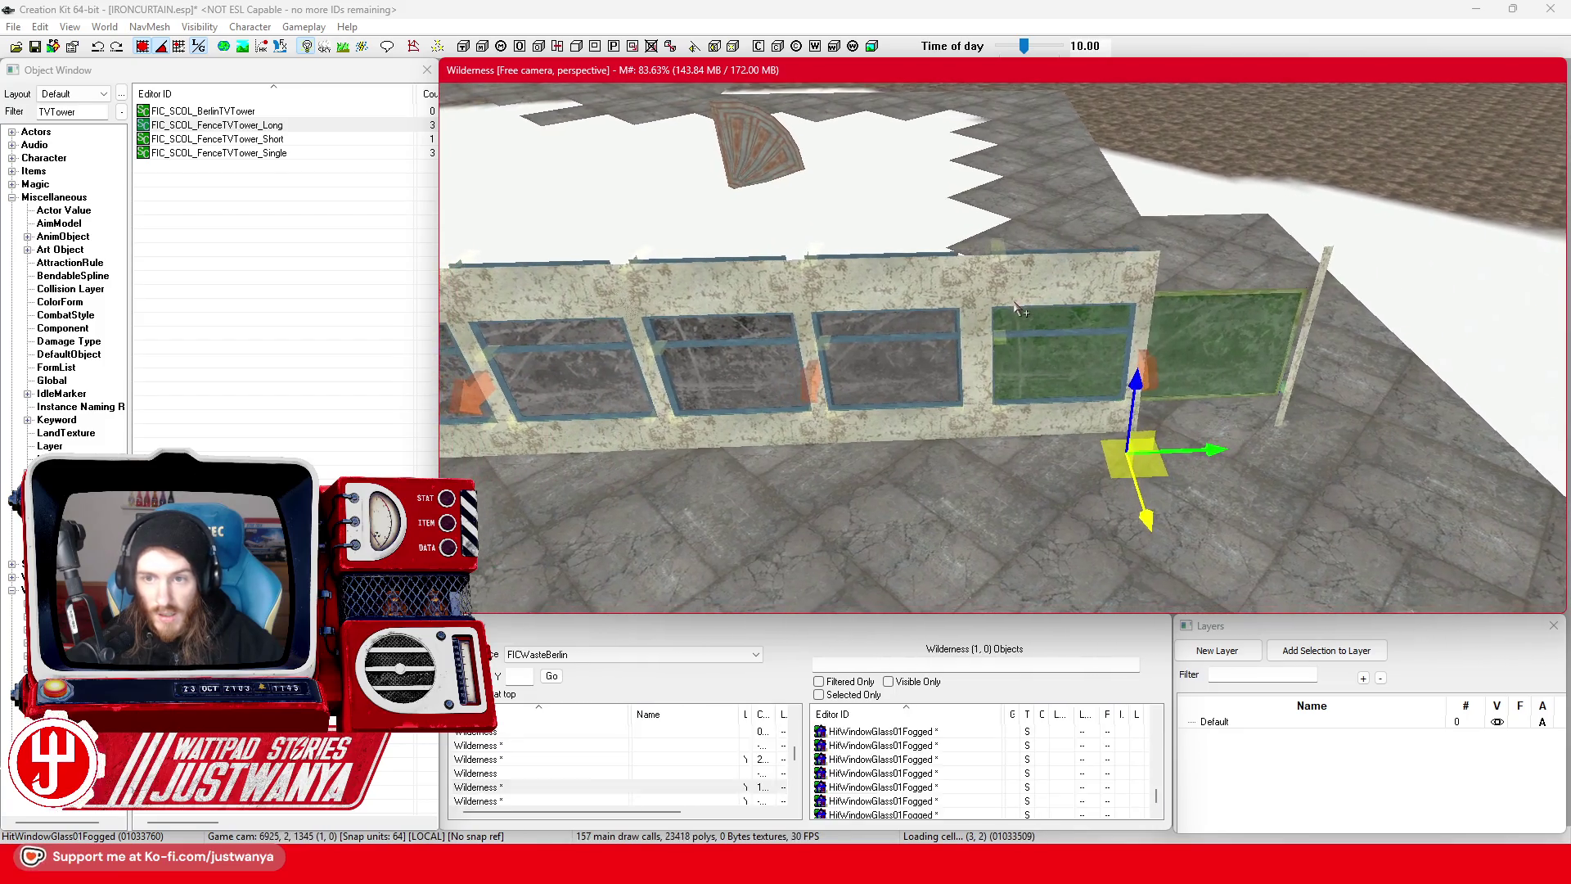
pyautogui.press('s')
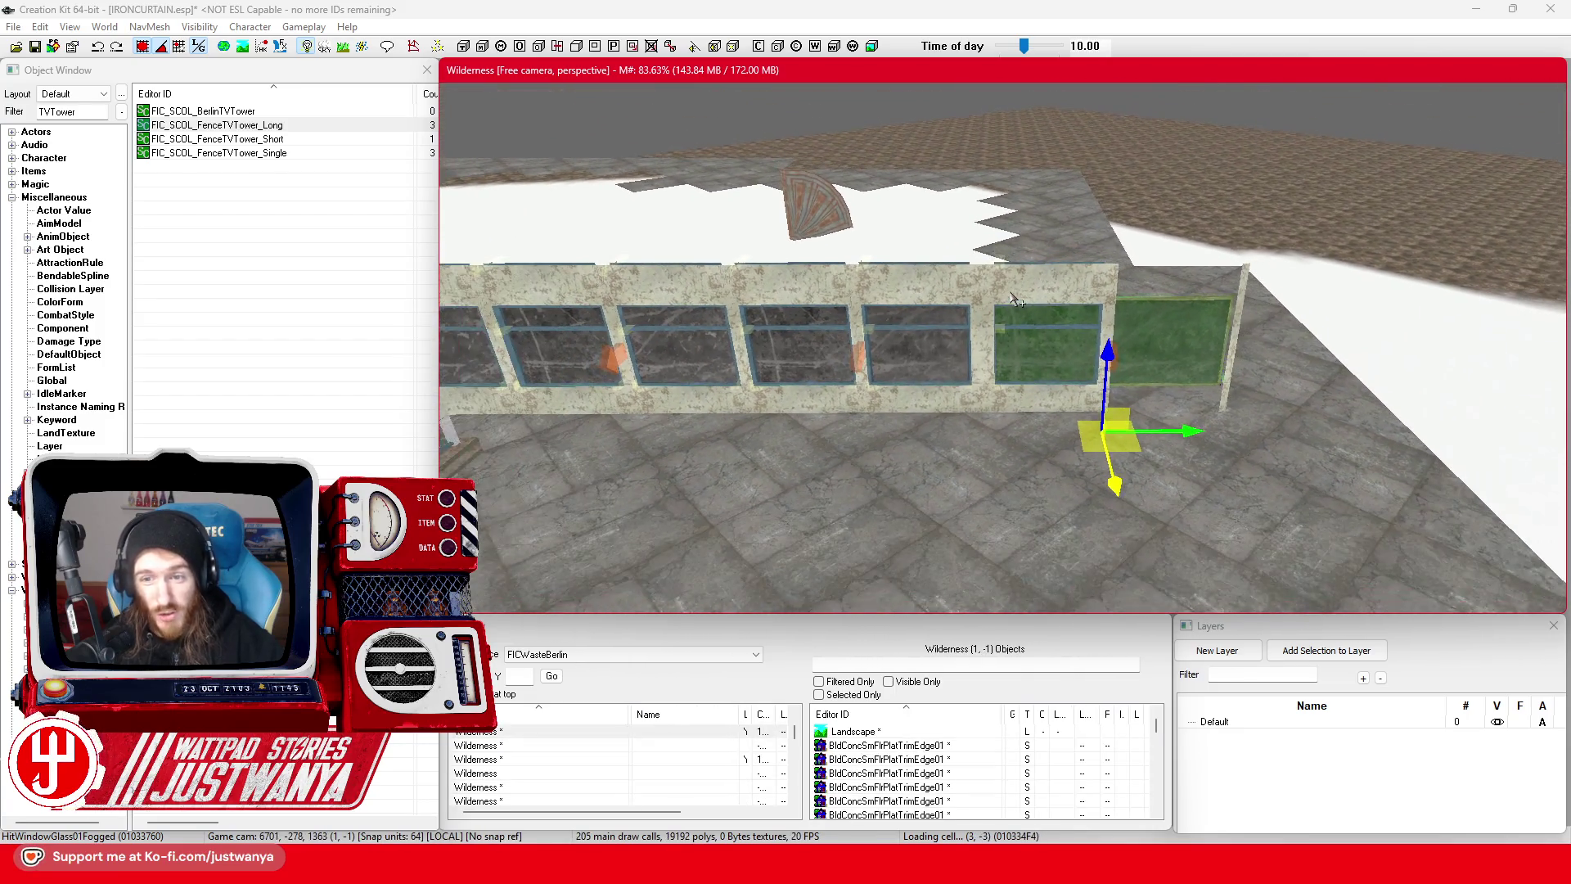
pyautogui.moveTo(1014, 299)
pyautogui.mouseDown()
pyautogui.moveTo(1015, 381)
pyautogui.moveTo(993, 310)
pyautogui.mouseUp()
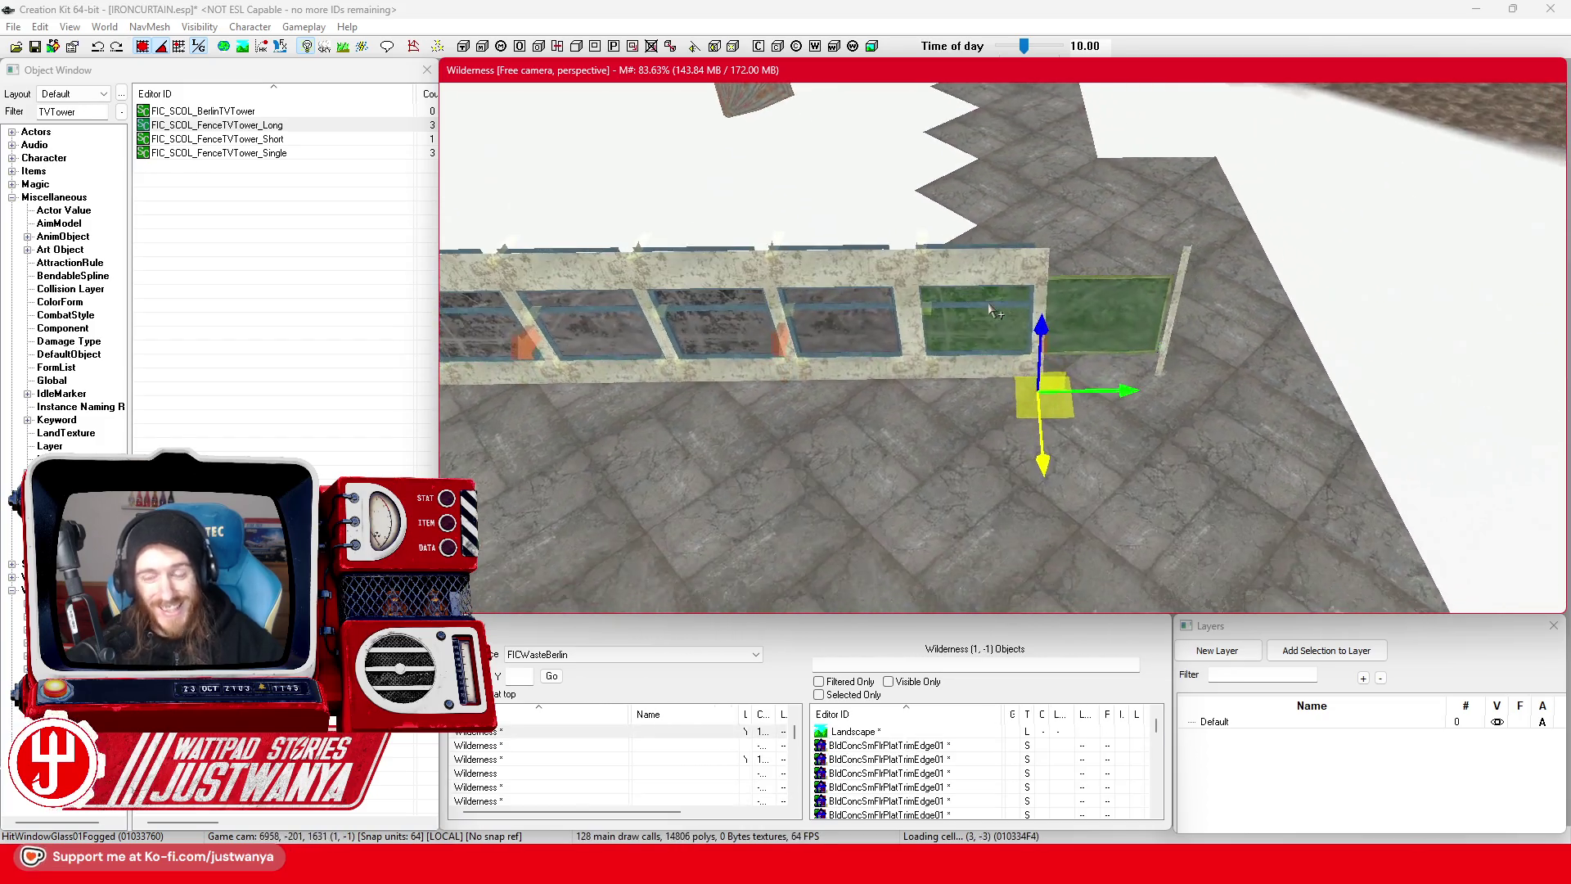
pyautogui.press('w')
pyautogui.scroll(3, 994, 311)
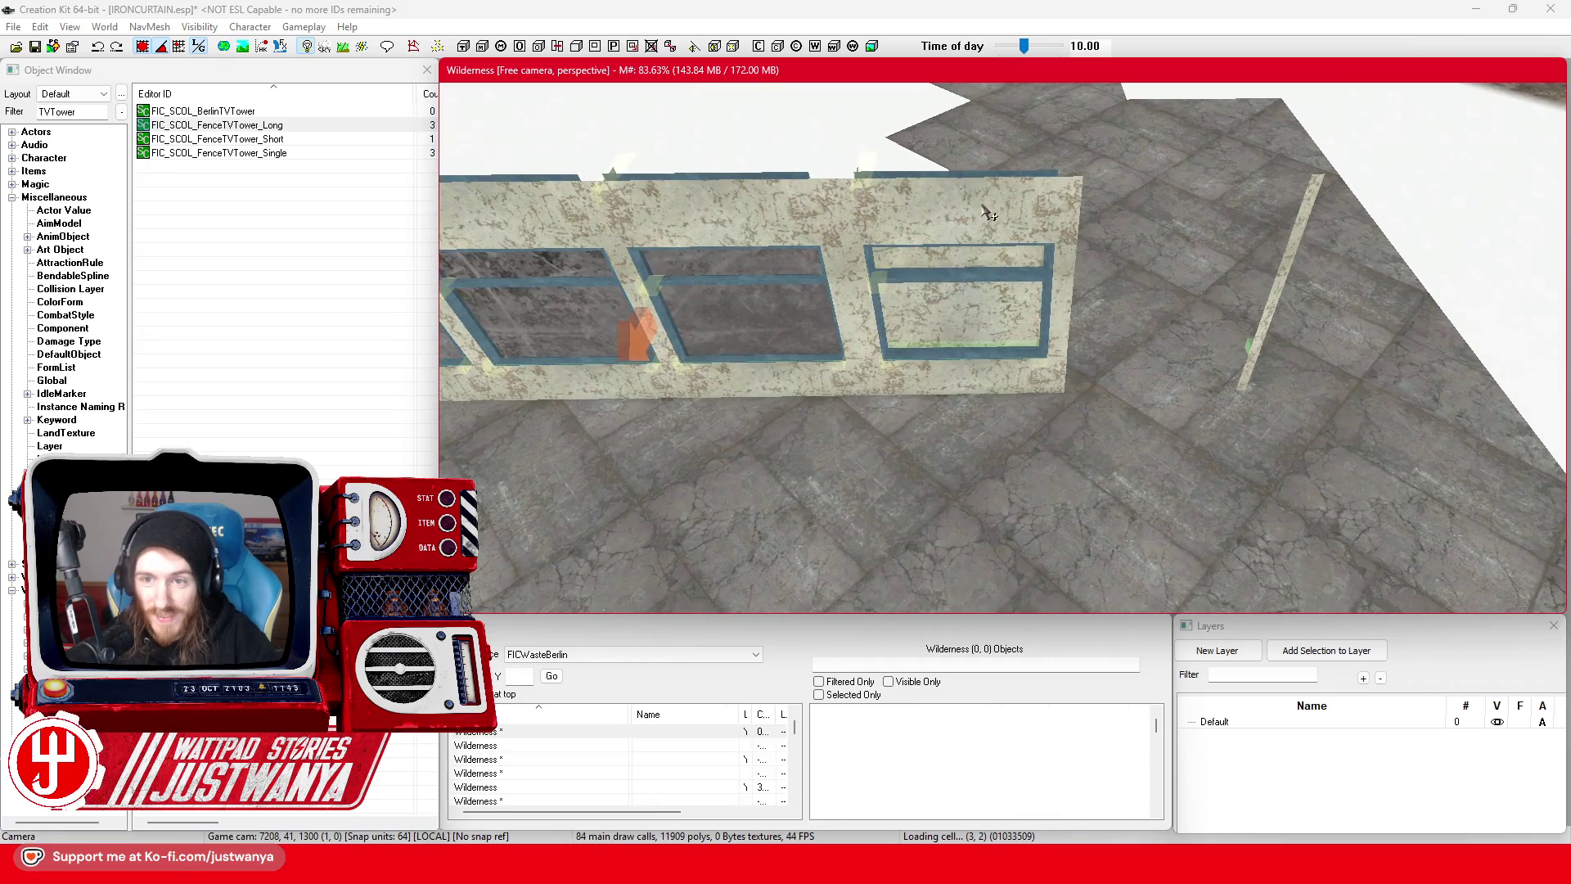
# - Delete the fogged glass pane, the wall beam and the leftover frame bars
pyautogui.press('Delete')
pyautogui.press('Delete')
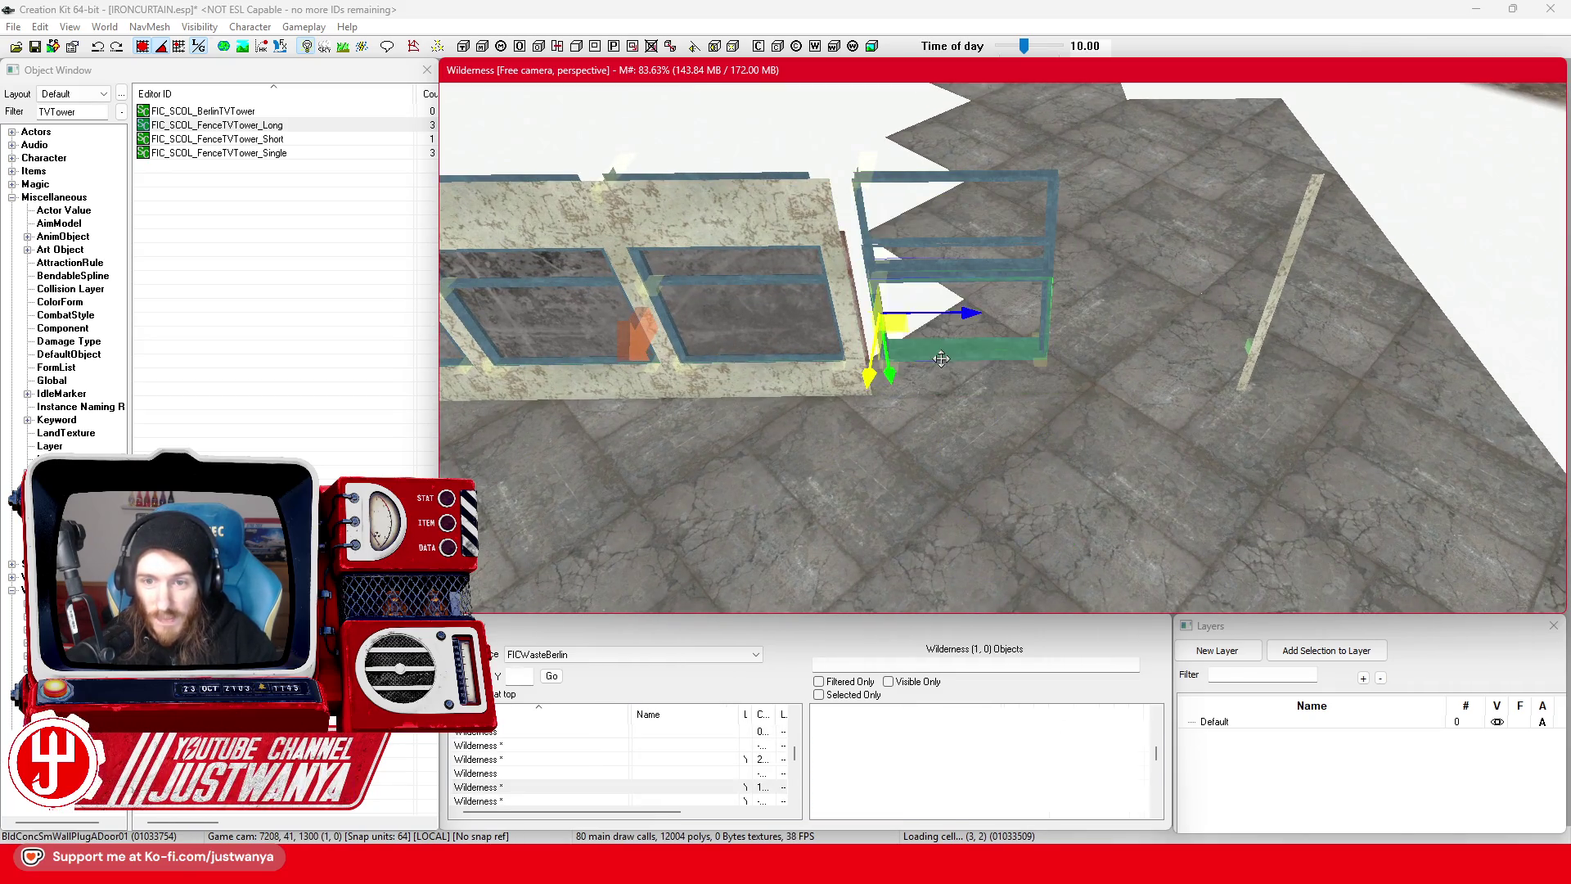
pyautogui.click(930, 286)
pyautogui.press('Delete')
pyautogui.click(924, 251)
pyautogui.press('Delete')
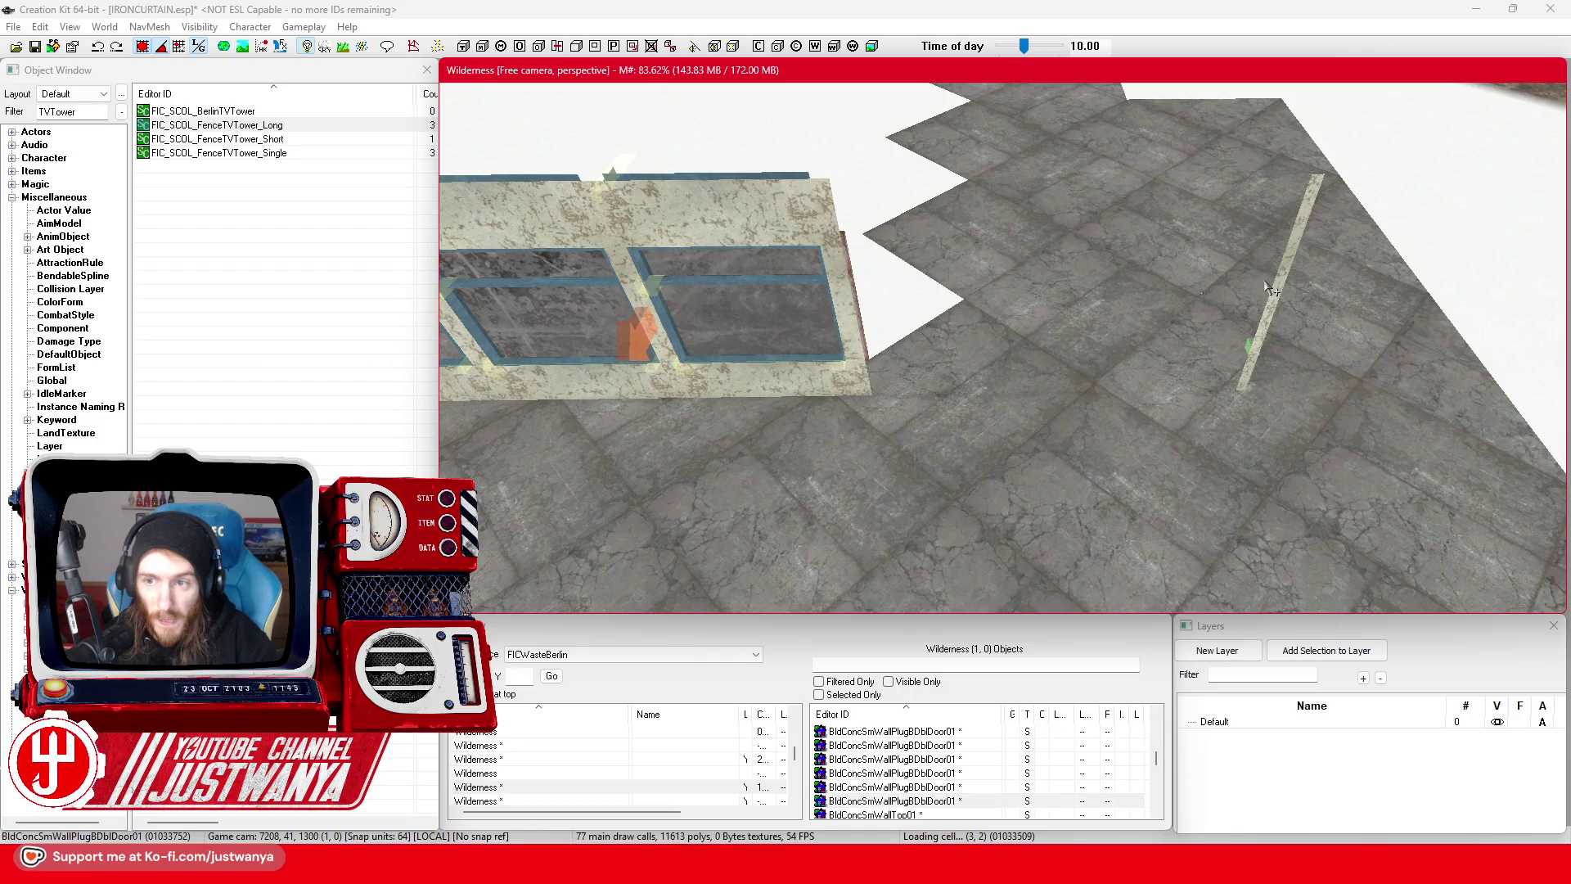
# - Slide the BldConcSmWallCorner02 pole along X until it sits flush with the wall's end
pyautogui.click(1281, 278)
pyautogui.moveTo(1243, 393)
pyautogui.mouseDown()
pyautogui.moveTo(1115, 507)
pyautogui.moveTo(1132, 511)
pyautogui.moveTo(895, 512)
pyautogui.mouseUp()
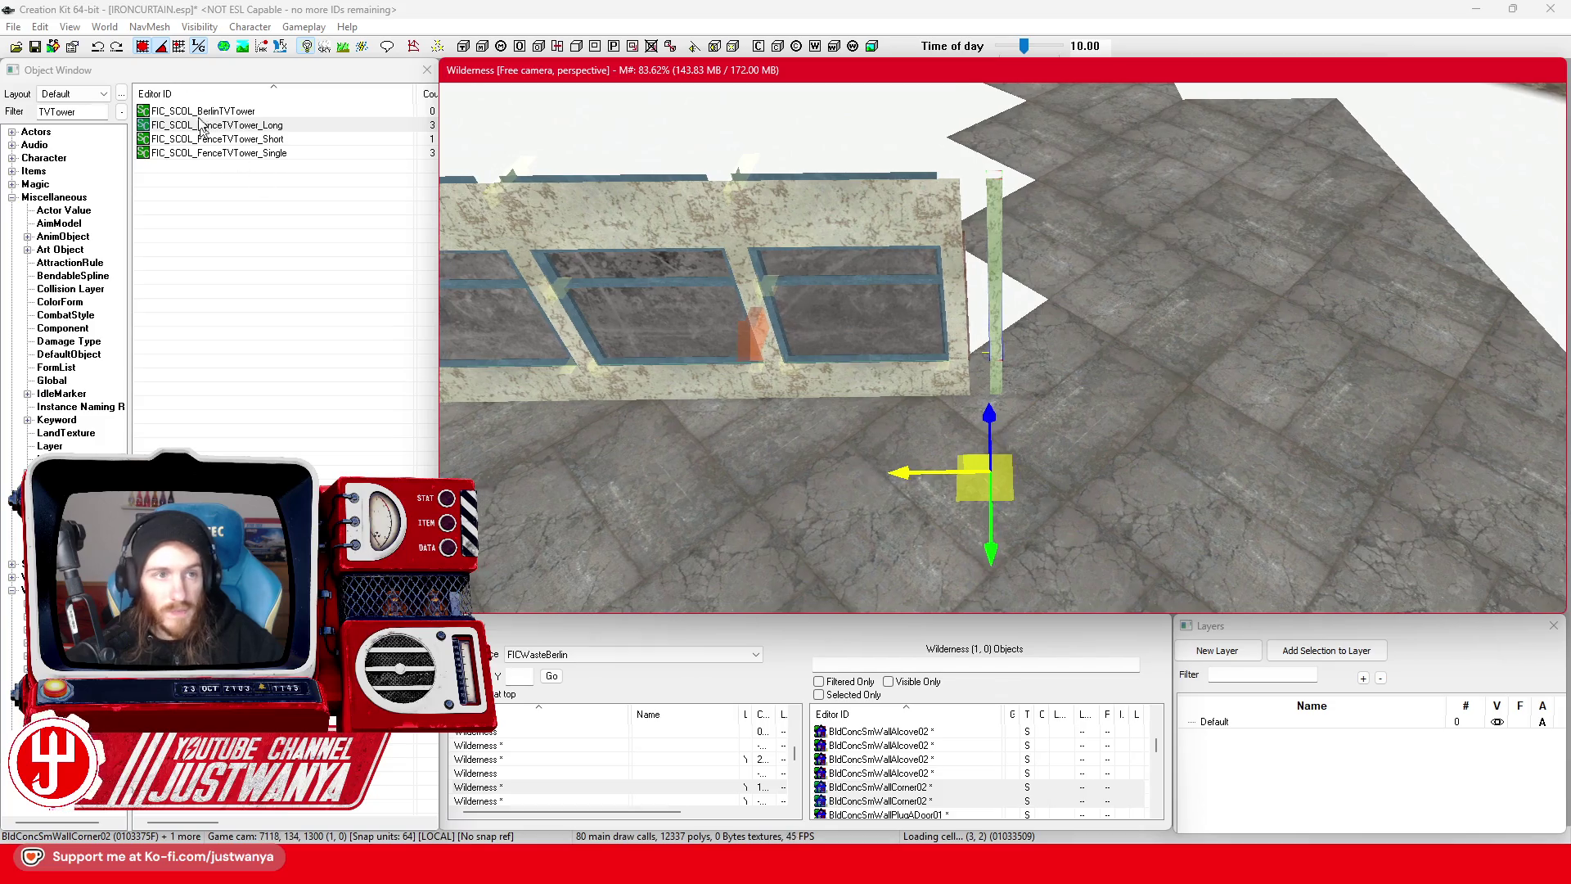
pyautogui.scroll(5, 929, 431)
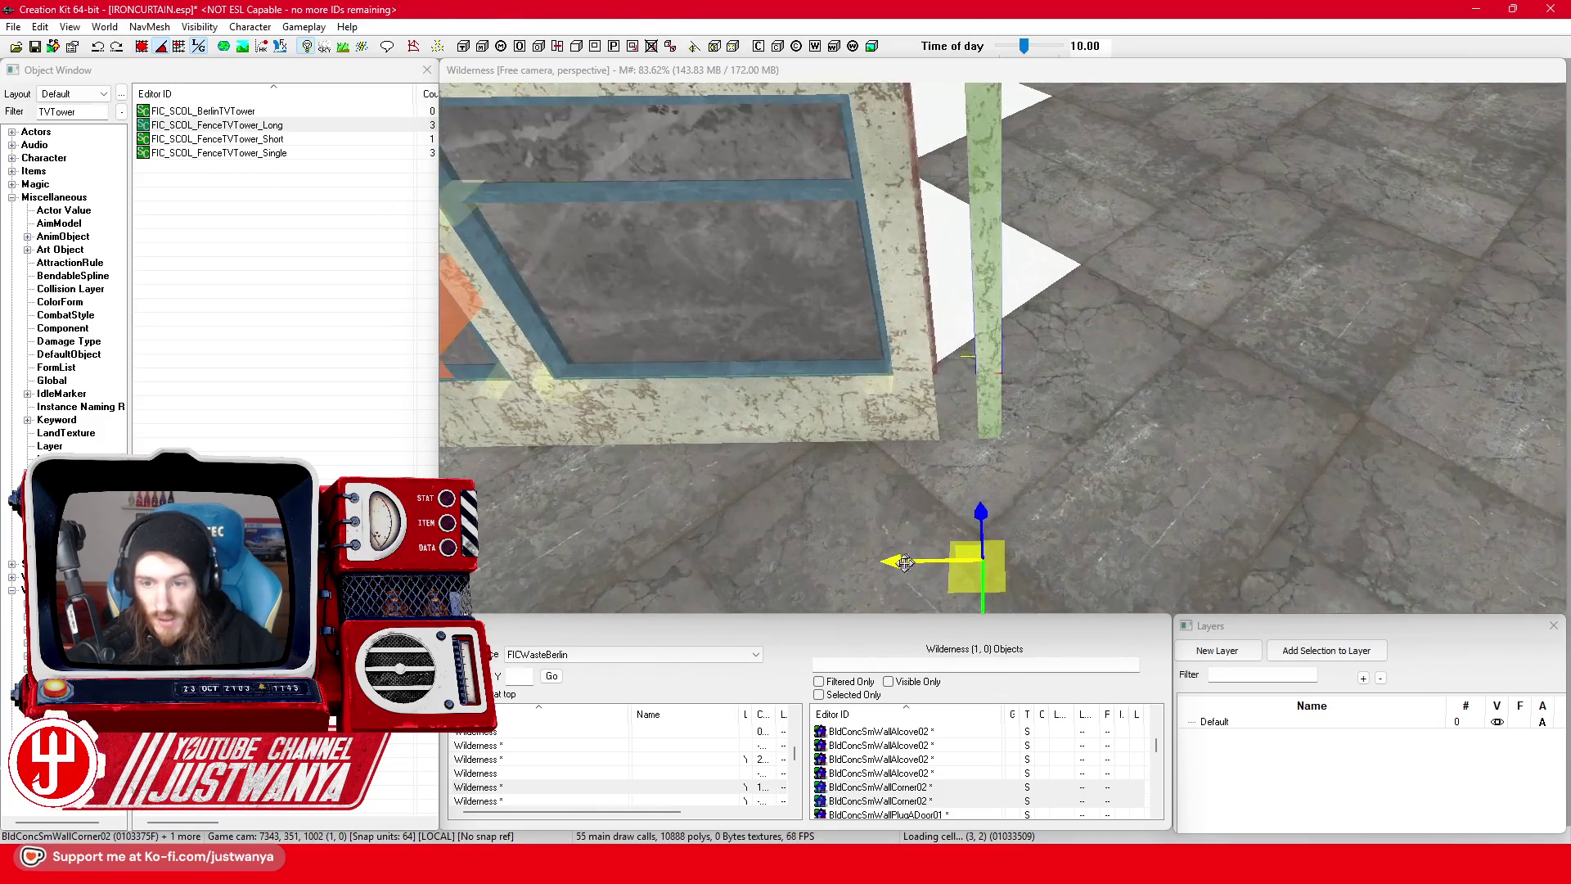
pyautogui.click(998, 418)
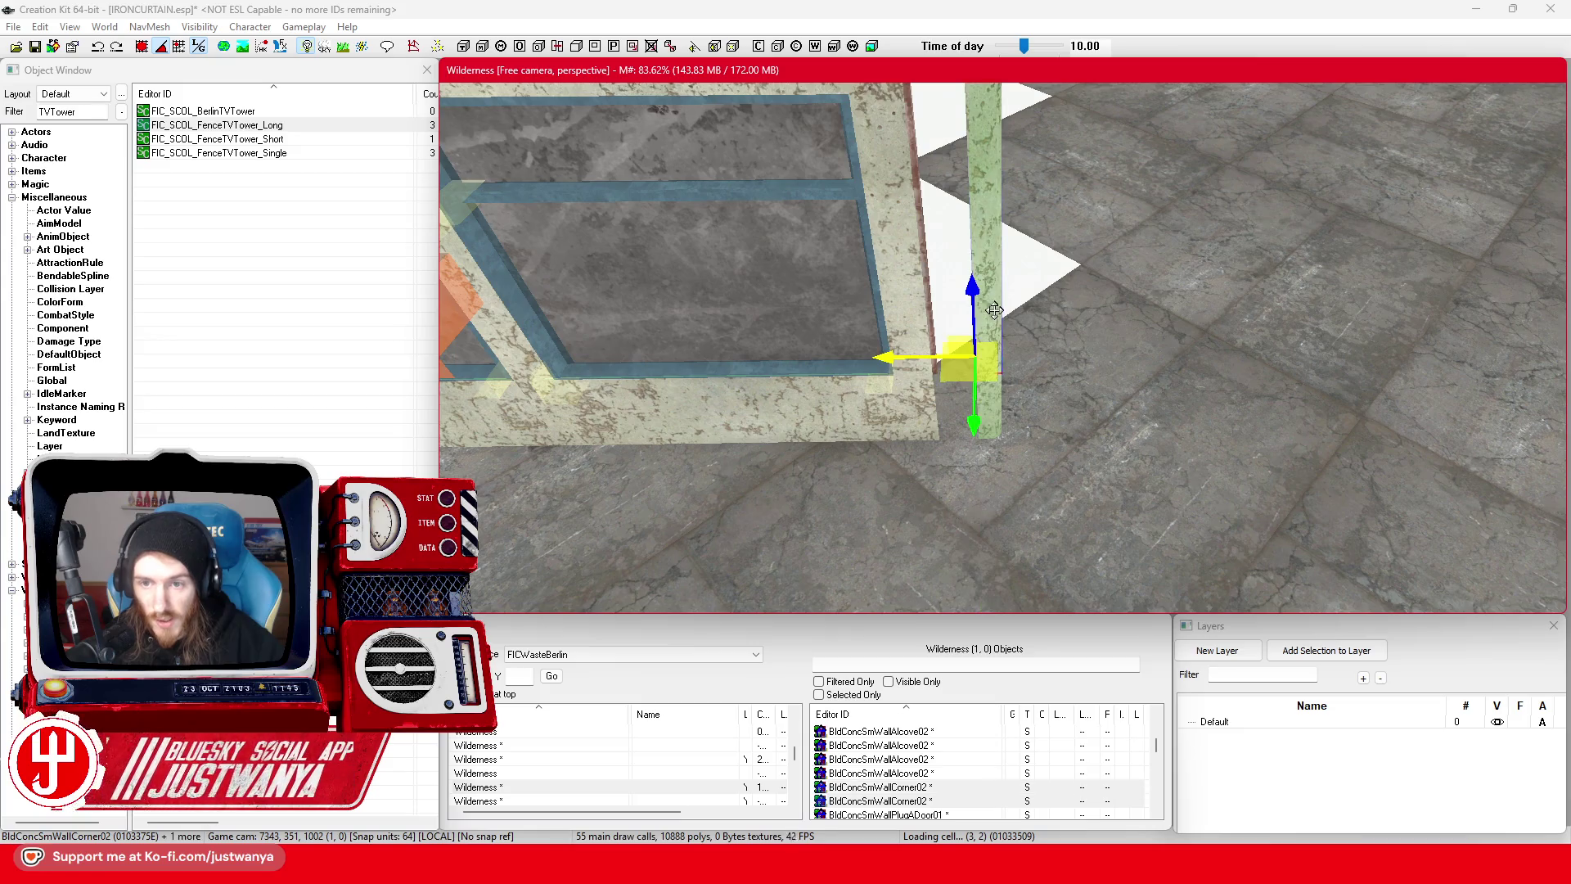
pyautogui.moveTo(892, 357); pyautogui.dragTo(848, 356)
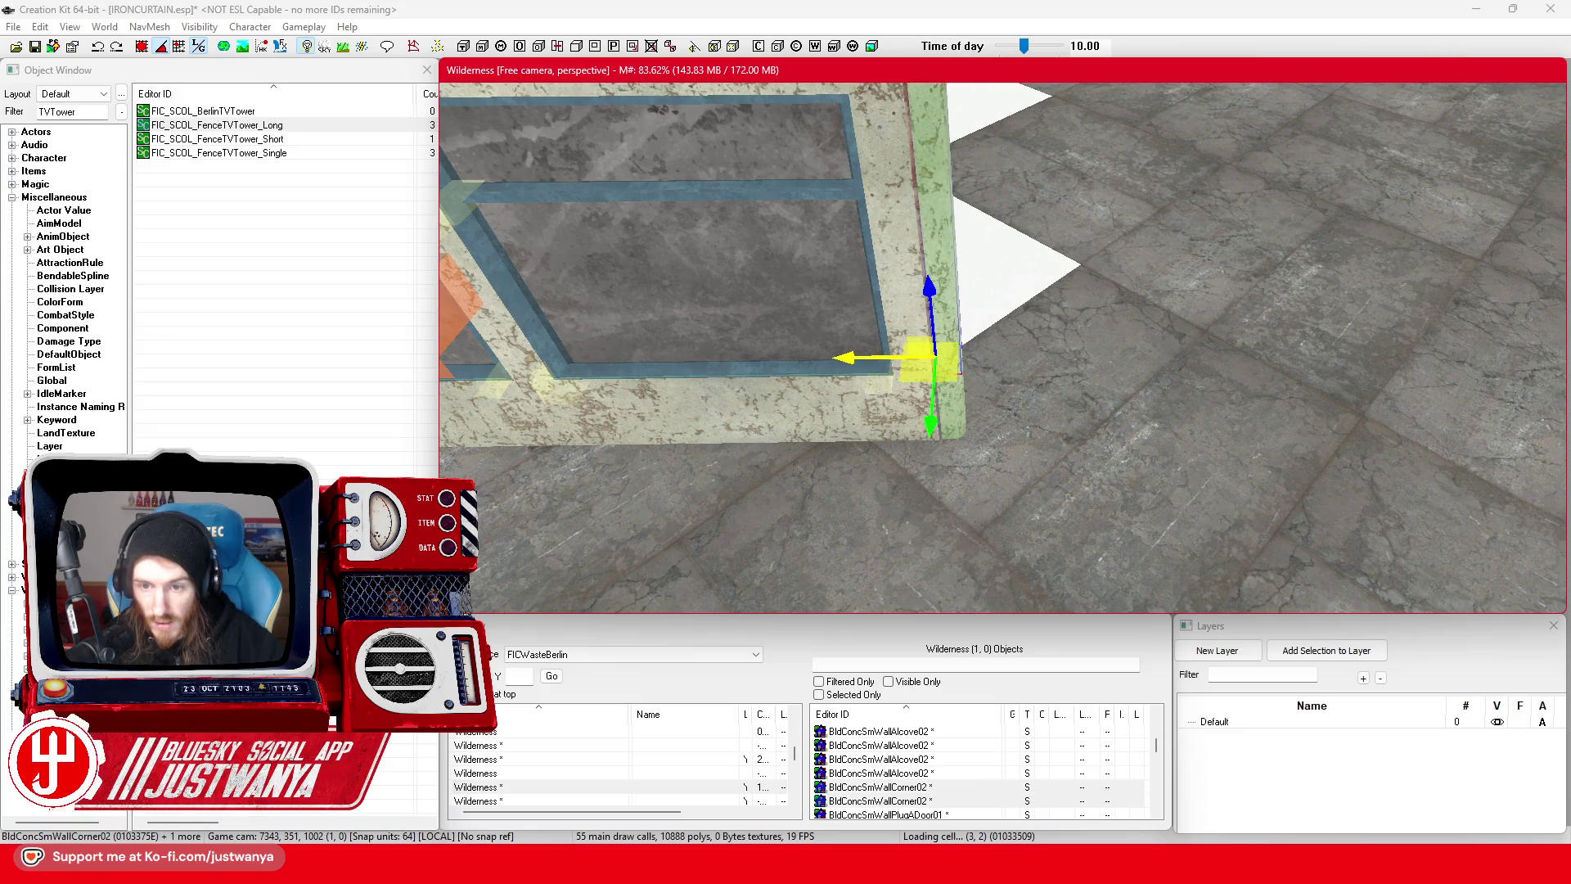
pyautogui.press('shift')
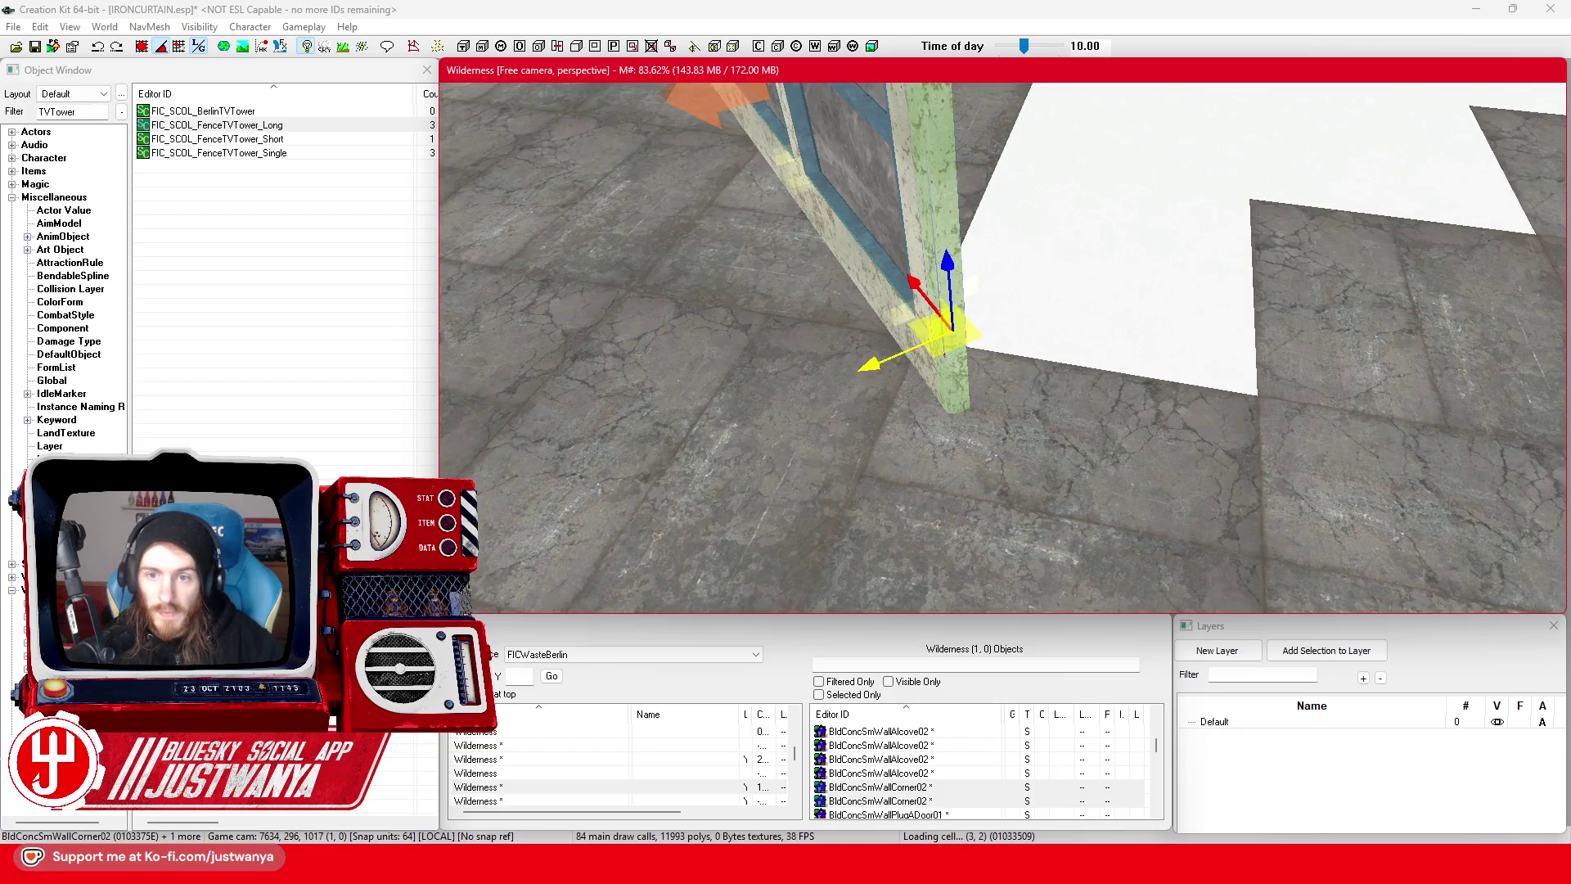
pyautogui.press('shift')
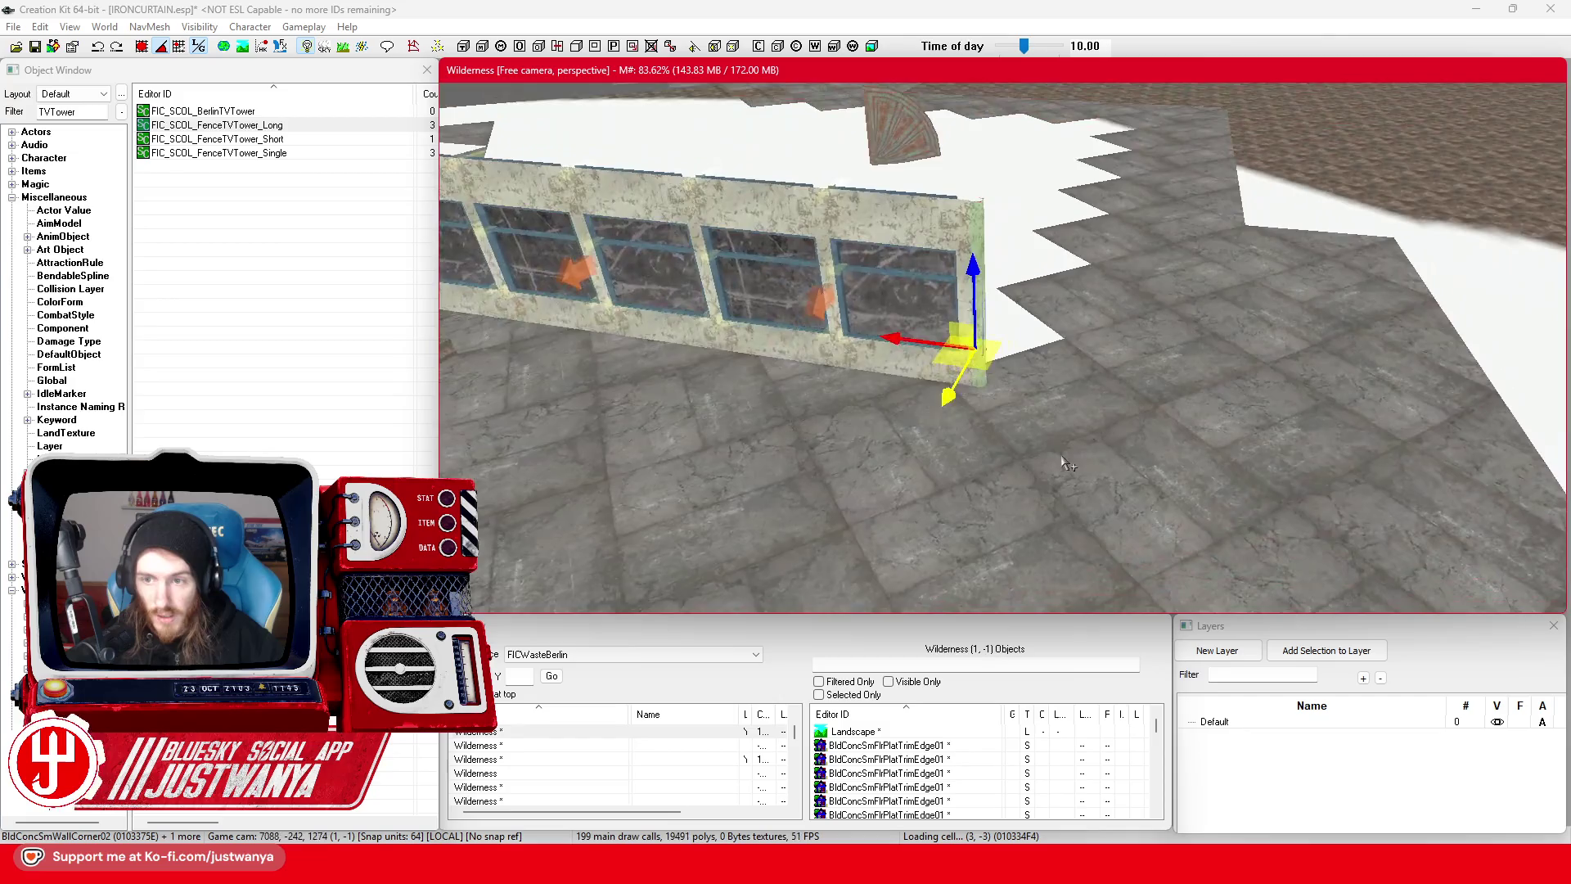
# - Move the small roof plate up to the wall's end and nudge it alongside
pyautogui.press('shift')
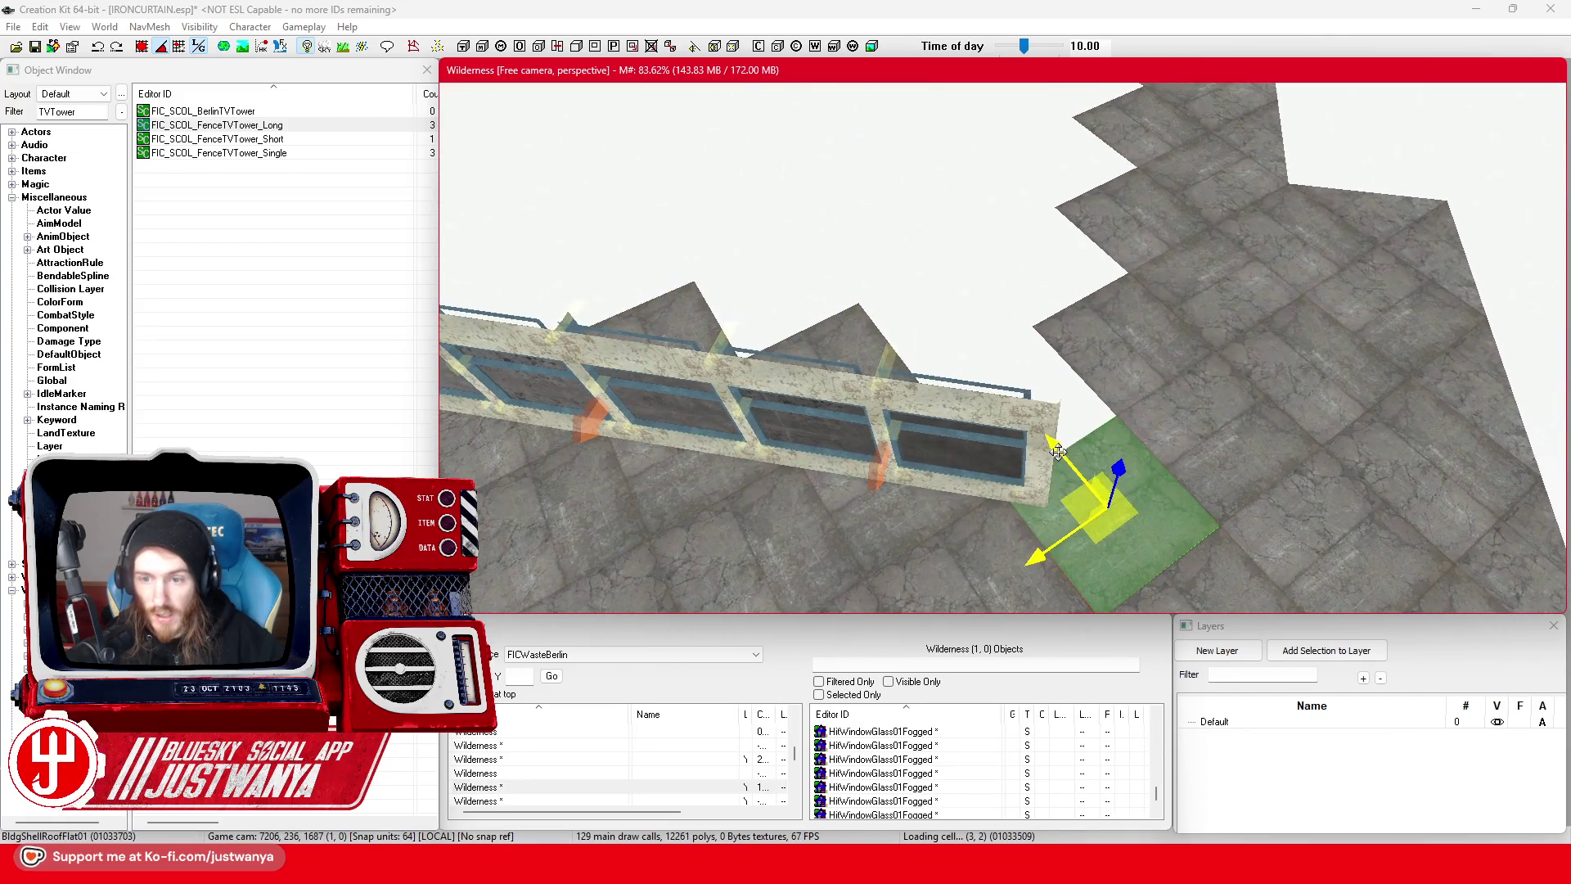
pyautogui.moveTo(1057, 451); pyautogui.dragTo(724, 210)
pyautogui.click(140, 47)
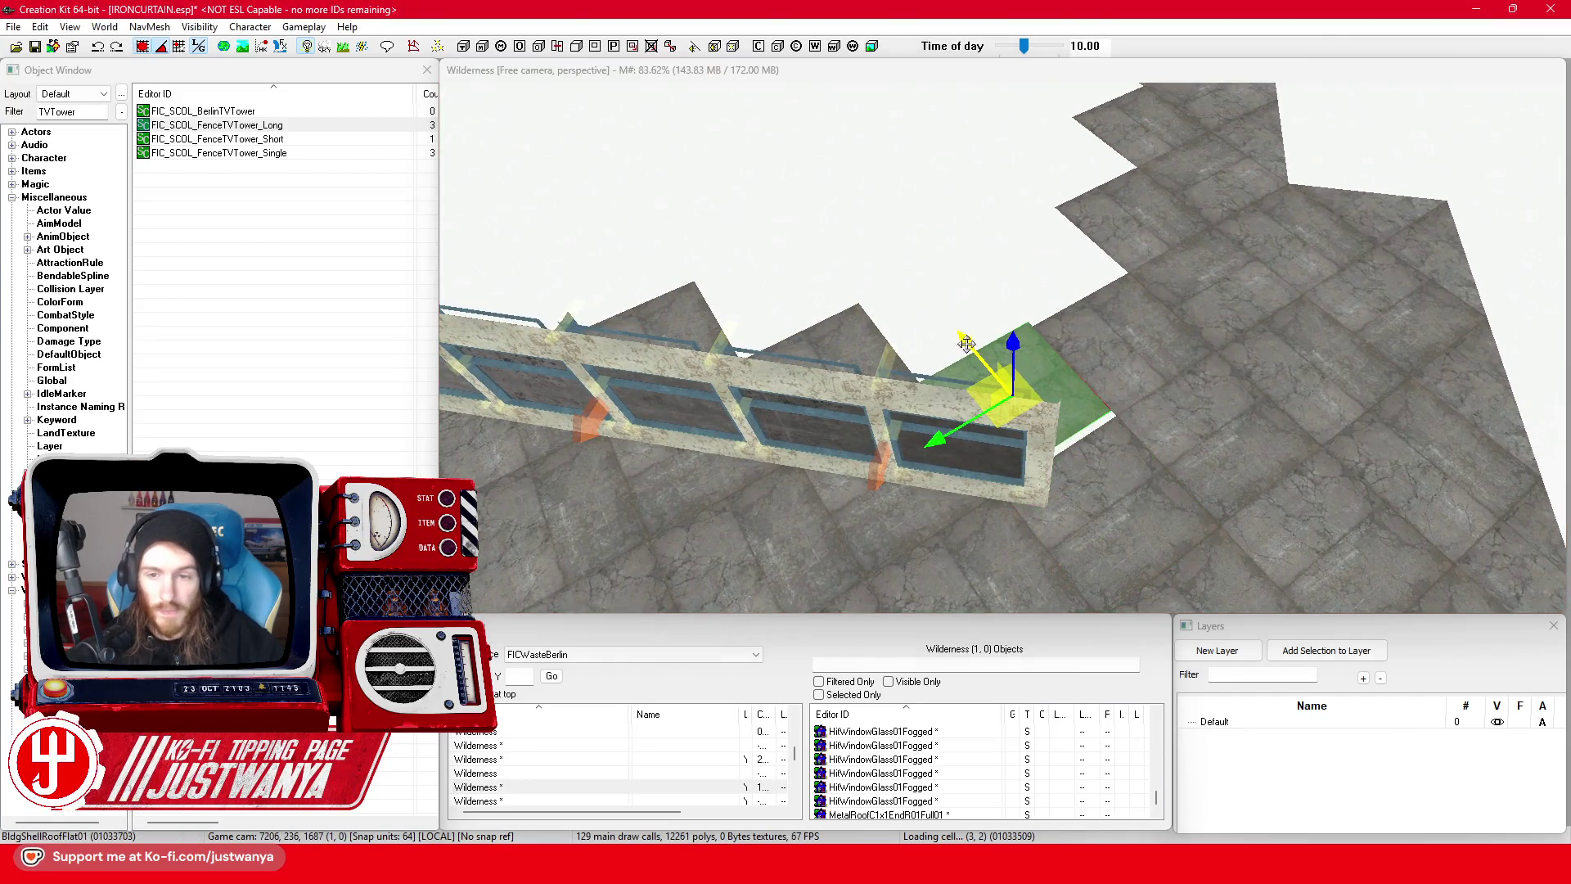
pyautogui.moveTo(970, 346); pyautogui.dragTo(974, 350)
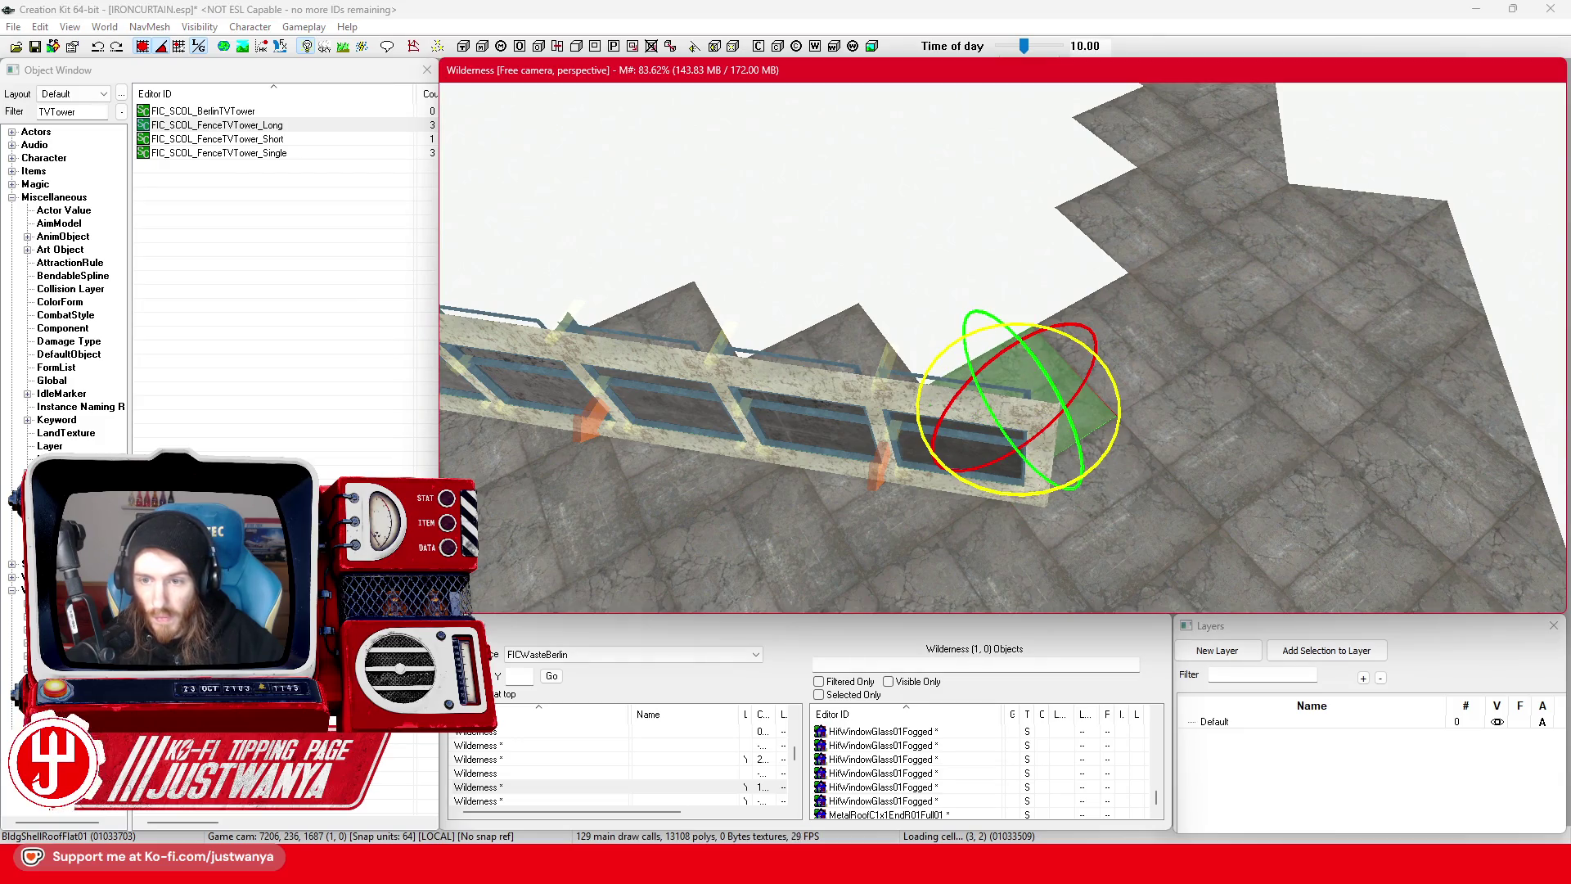
pyautogui.press('2')
# - Drag the roof plate across the concrete floor into the gap along its jagged edge
pyautogui.press('shift')
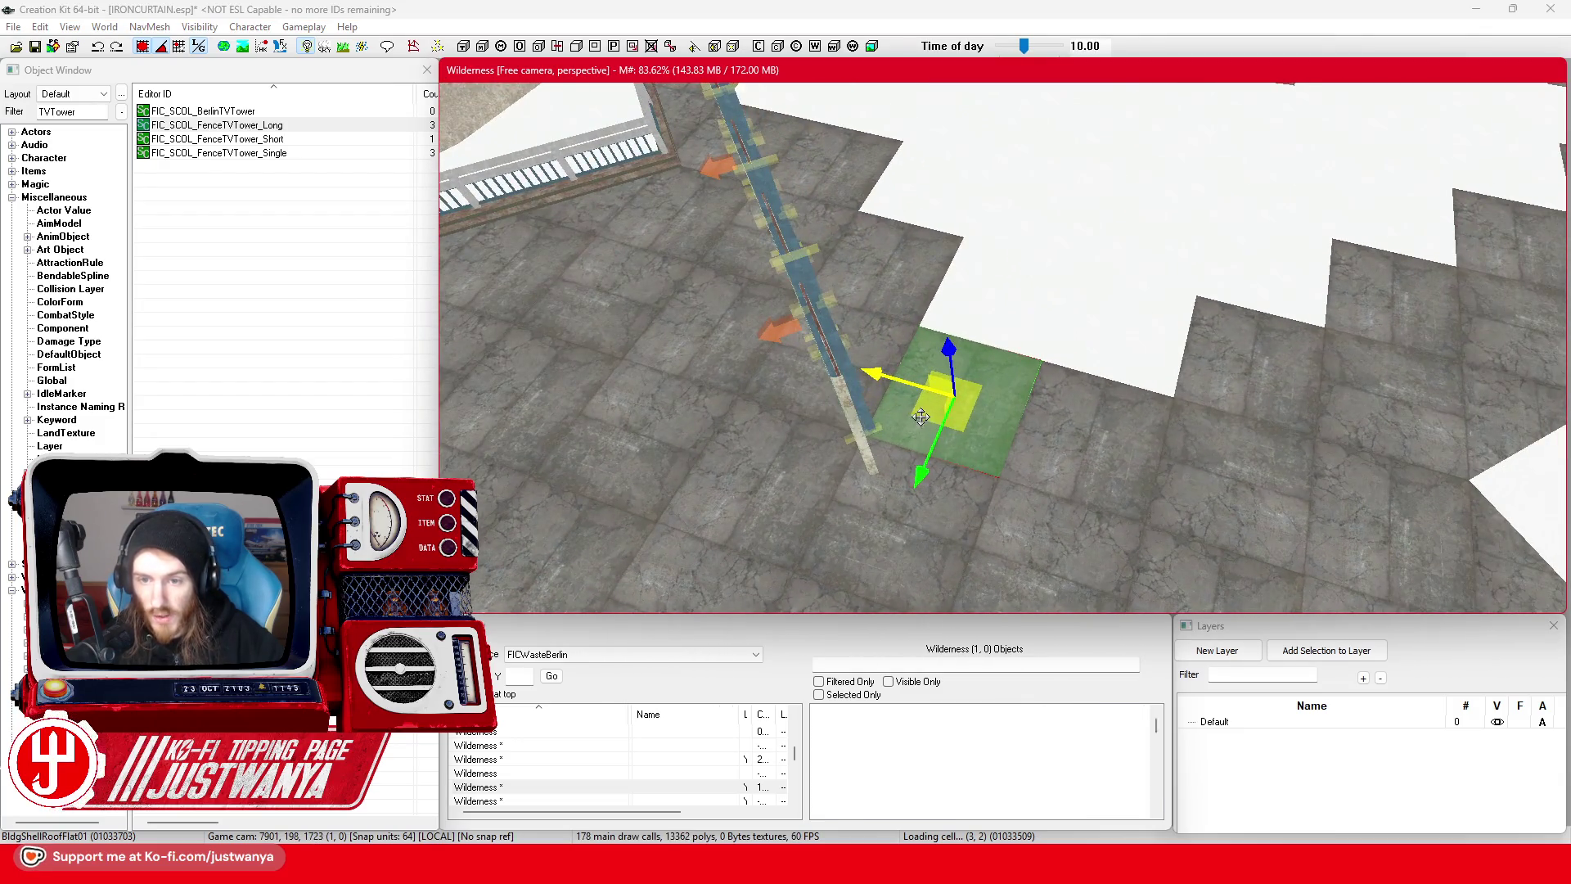
pyautogui.press('shift')
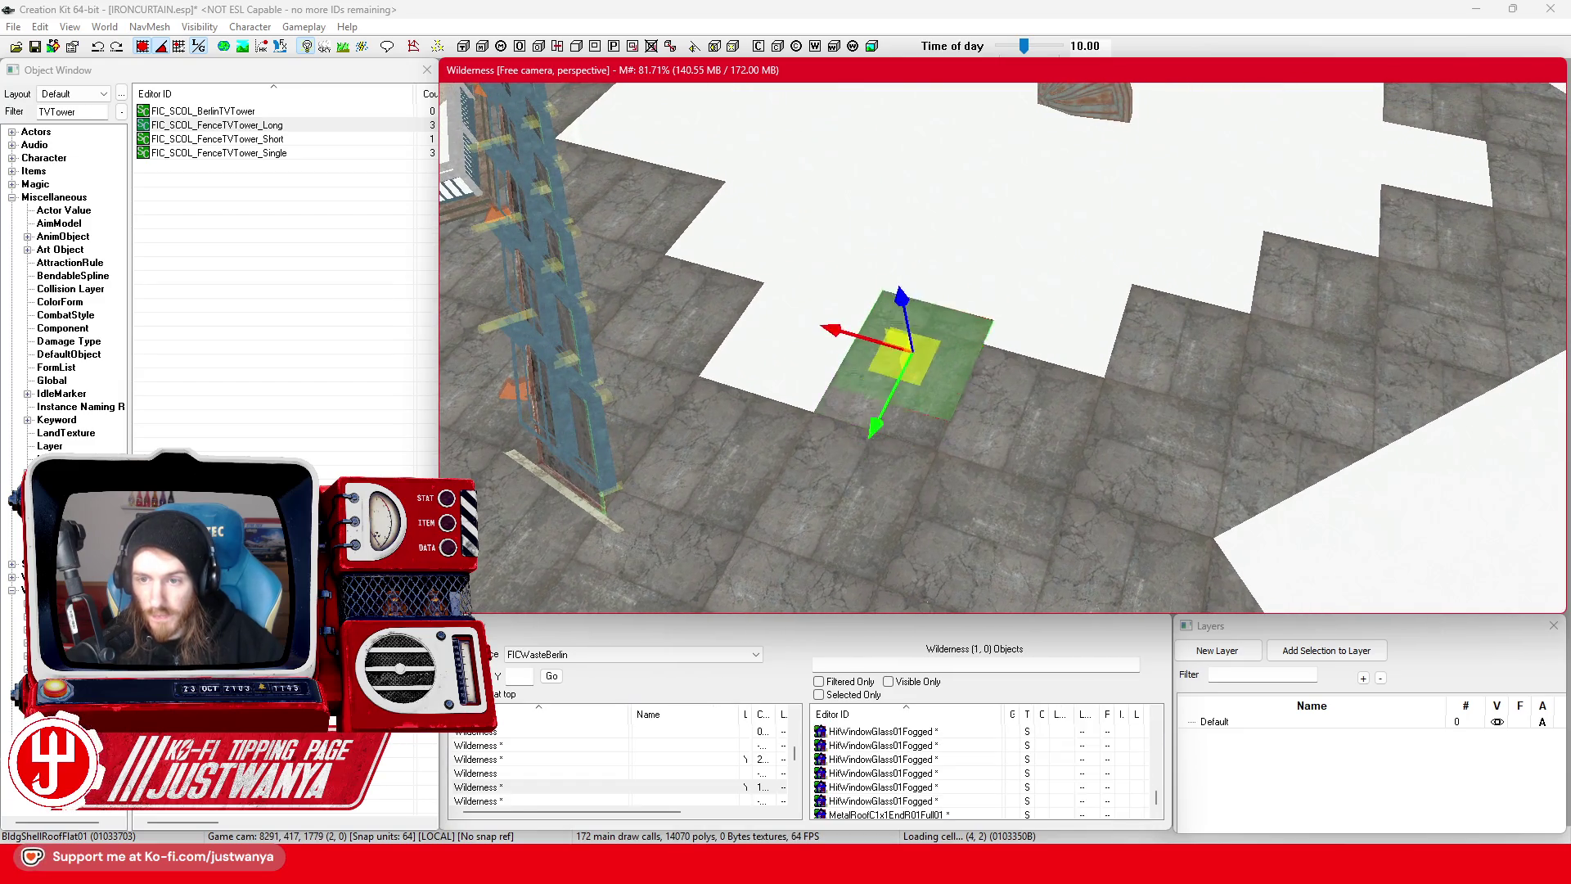
pyautogui.press('shift')
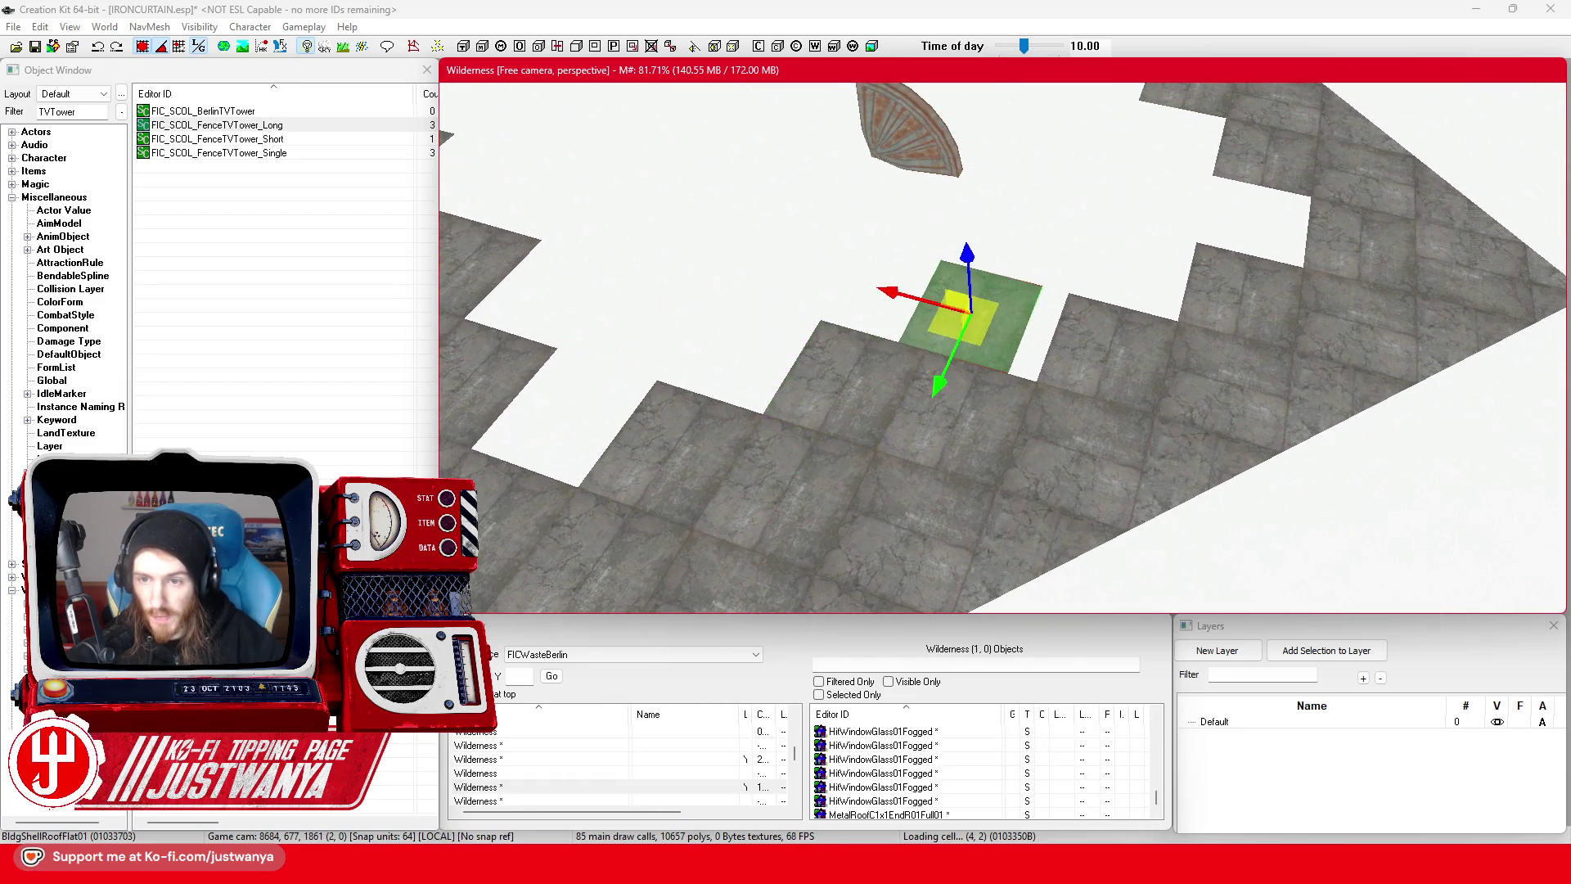
pyautogui.moveTo(972, 325)
pyautogui.mouseDown()
pyautogui.moveTo(1035, 266)
pyautogui.moveTo(1111, 270)
pyautogui.moveTo(1235, 237)
pyautogui.moveTo(1186, 375)
pyautogui.mouseUp()
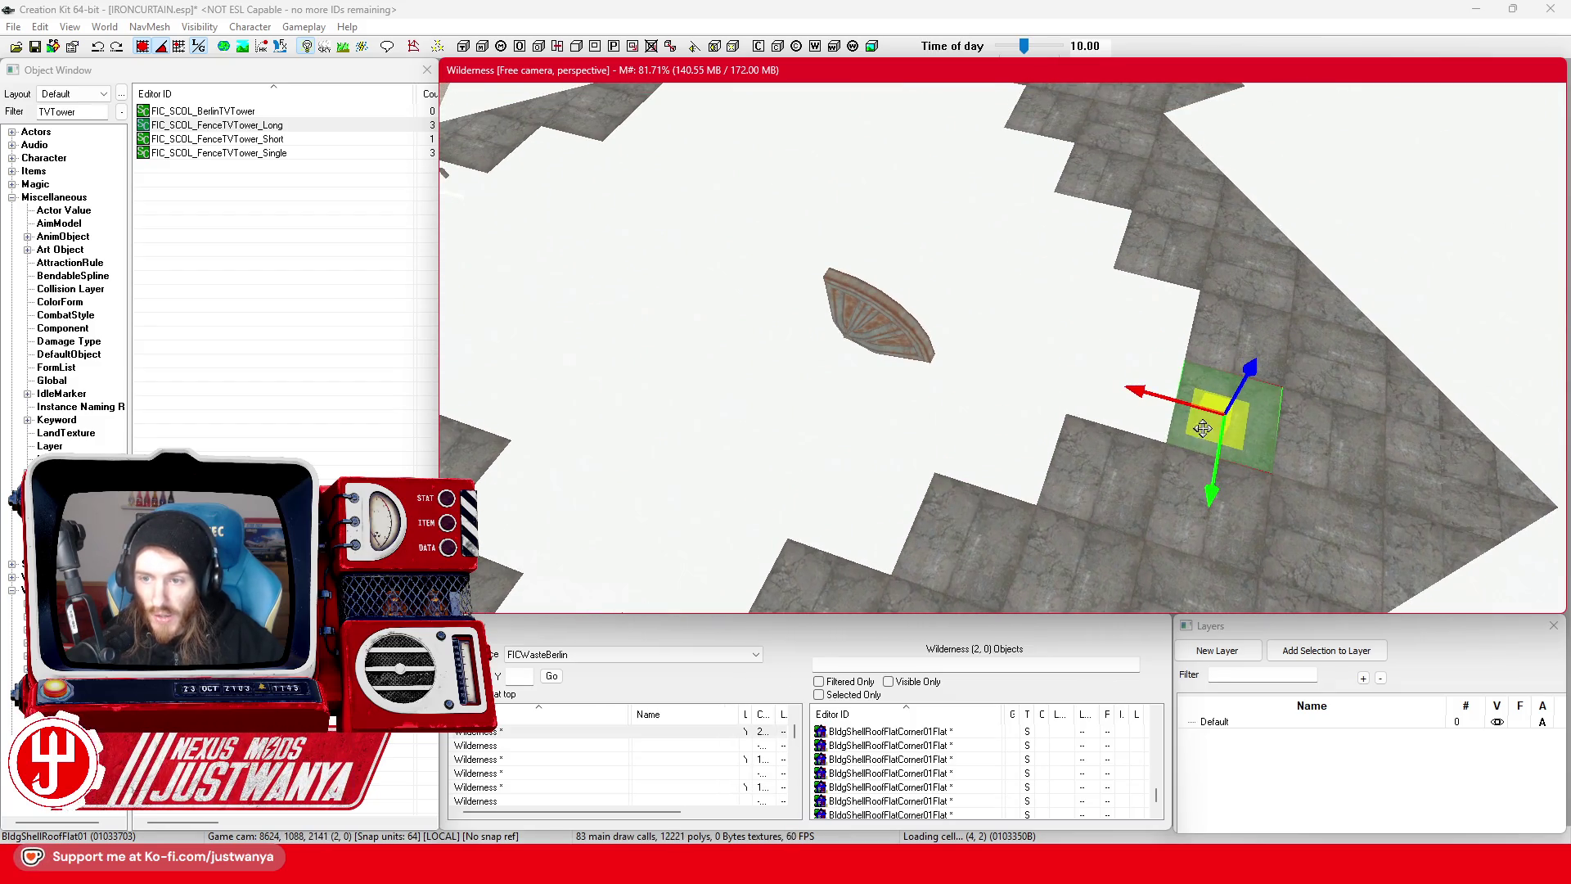
pyautogui.moveTo(1202, 429)
pyautogui.mouseDown()
pyautogui.moveTo(1117, 343)
pyautogui.moveTo(1057, 248)
pyautogui.moveTo(1056, 352)
pyautogui.mouseUp()
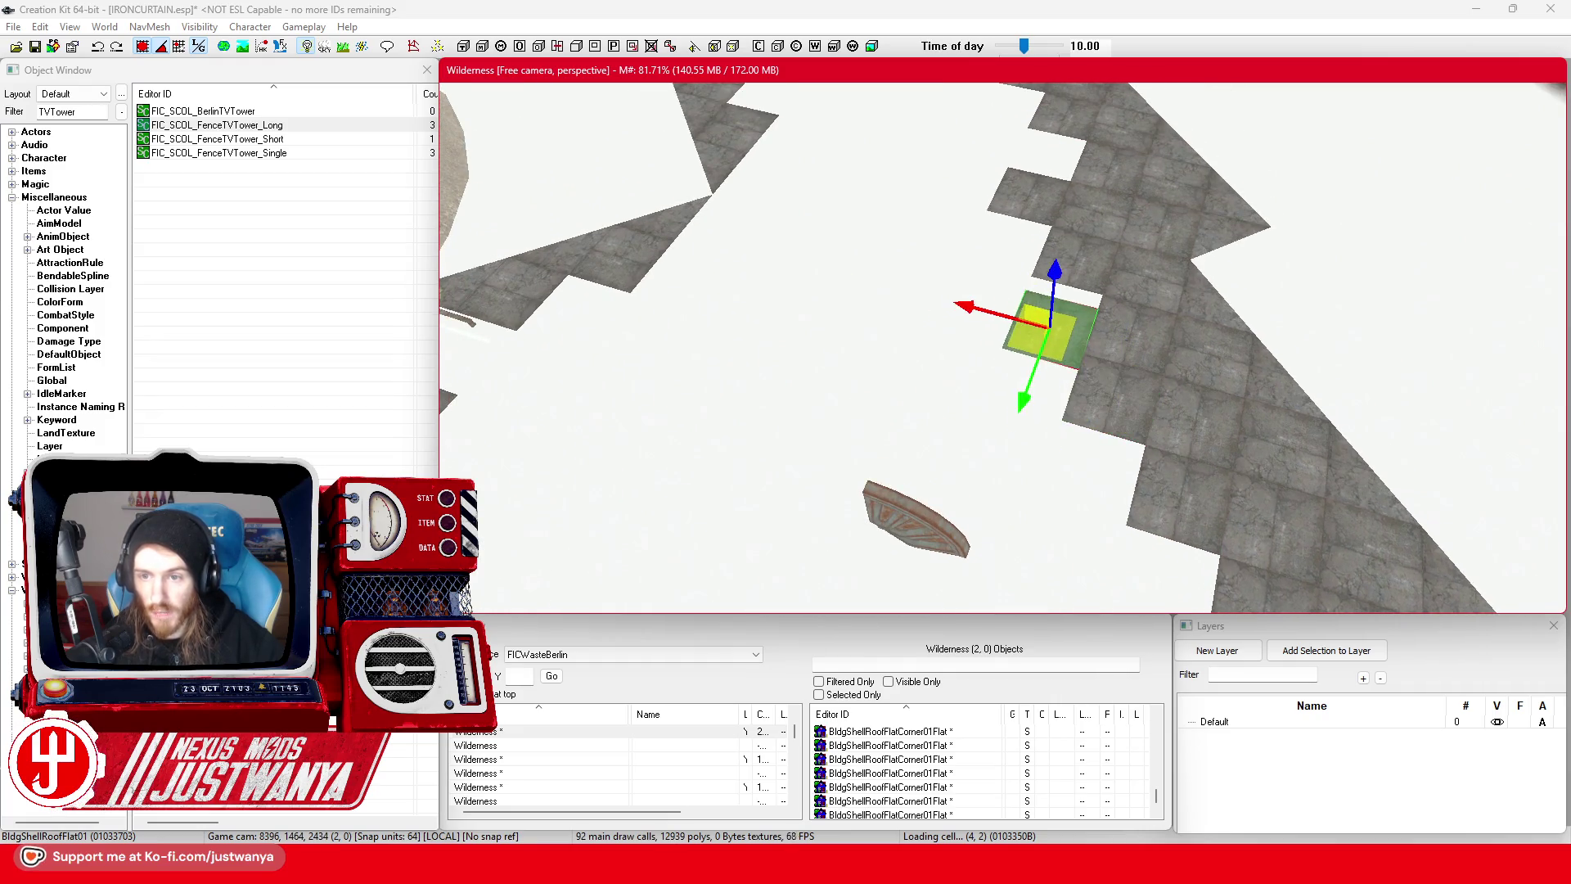
pyautogui.click(1033, 325)
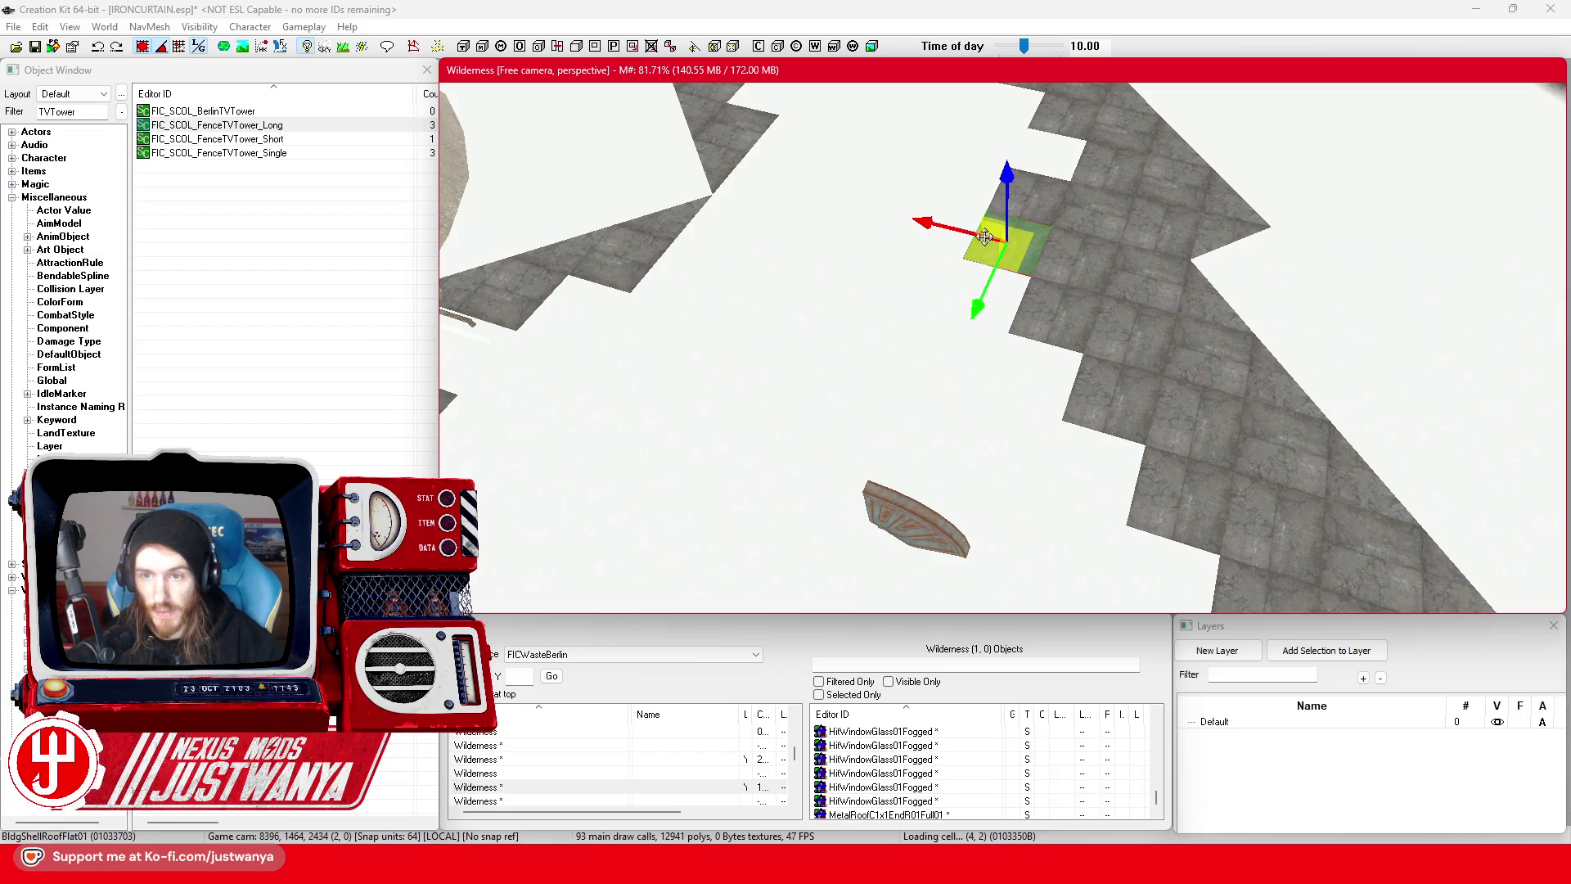
pyautogui.moveTo(984, 237); pyautogui.dragTo(965, 417)
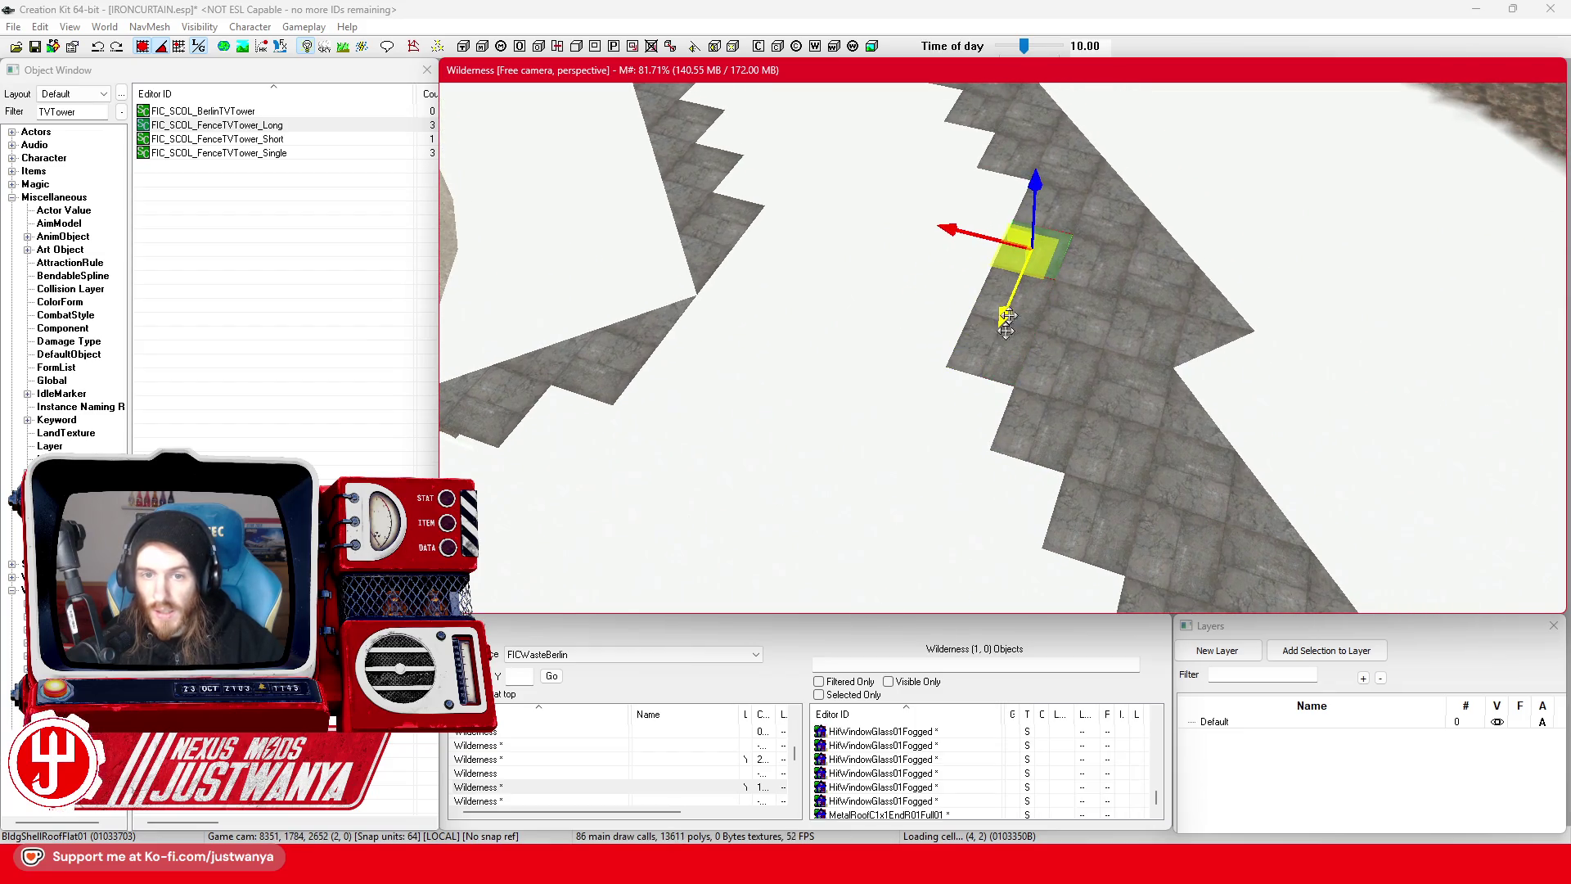
pyautogui.scroll(5, 1007, 322)
# - Orbit around the windowed concrete wall, then select the TVTower text in the Object Window filter
pyautogui.click(1092, 345)
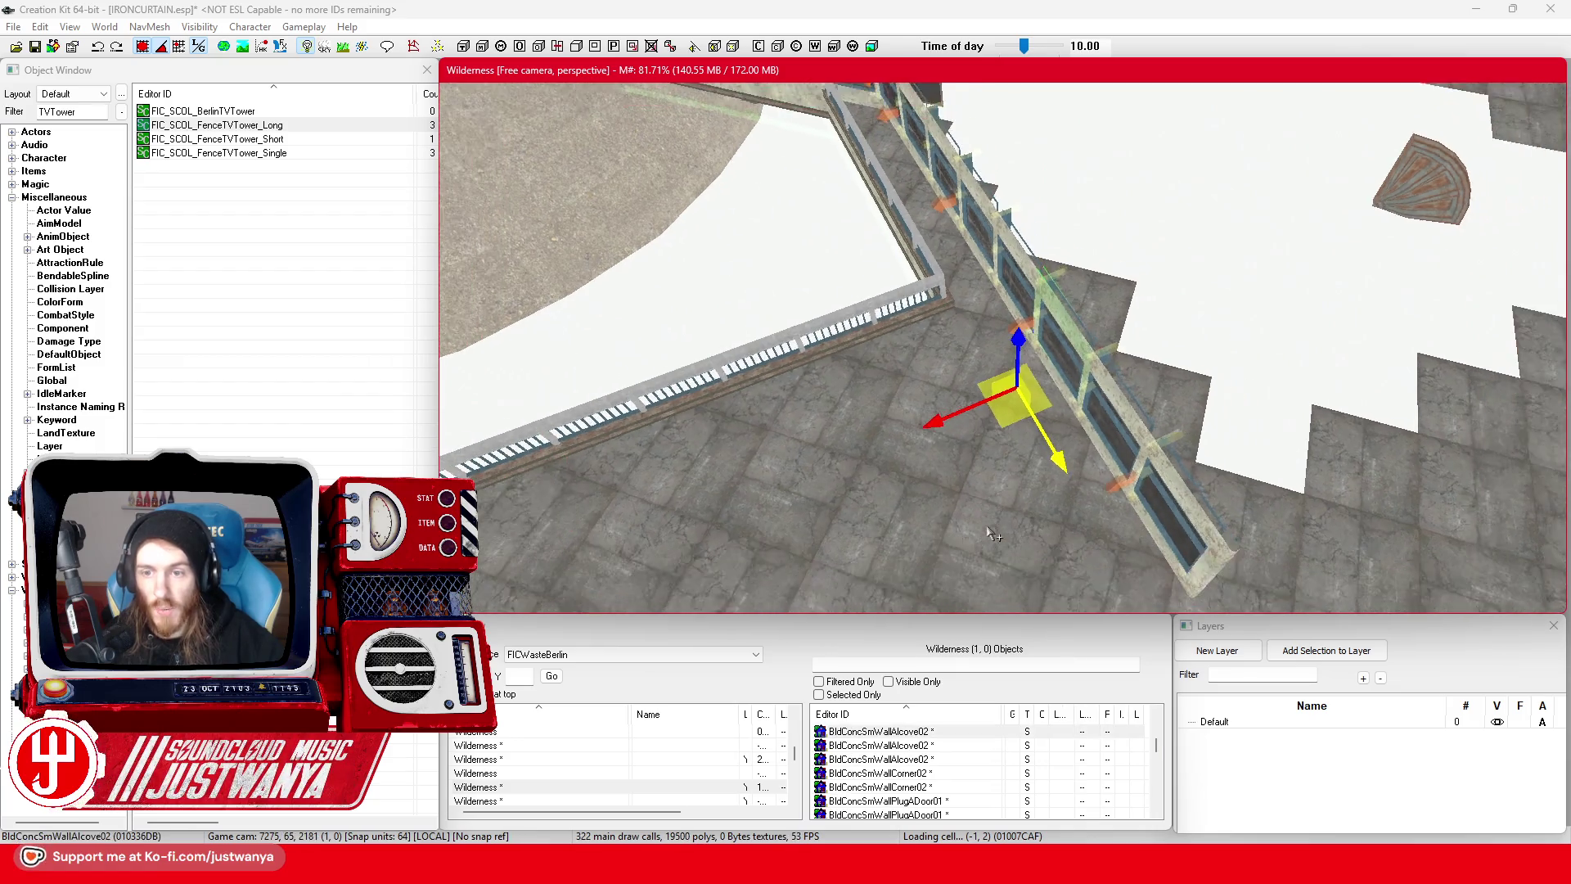
pyautogui.press('shift')
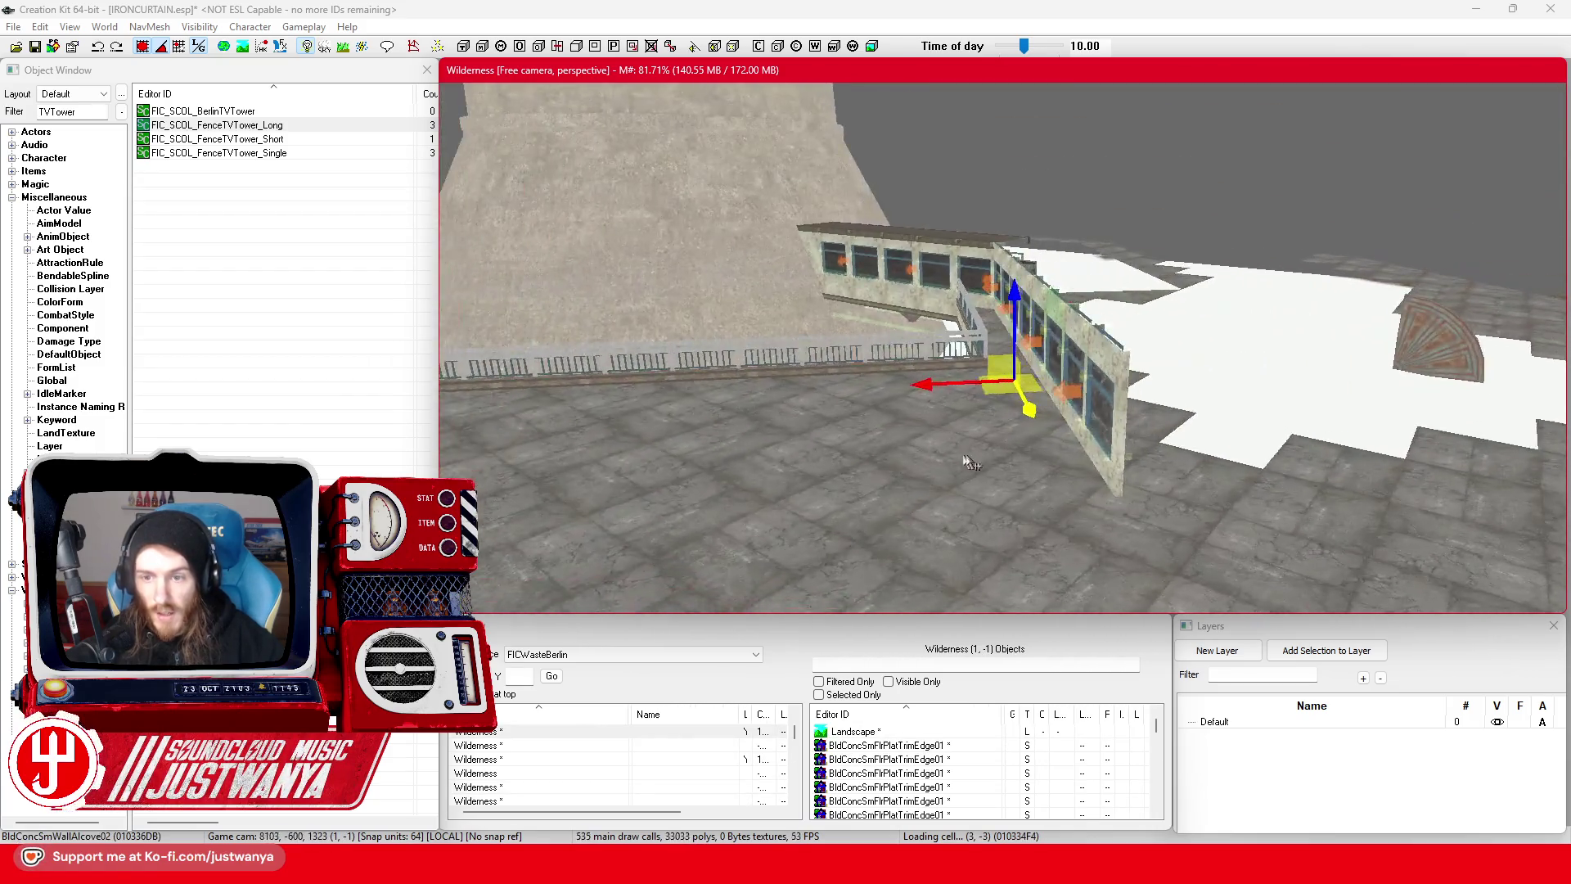
pyautogui.scroll(5, 927, 466)
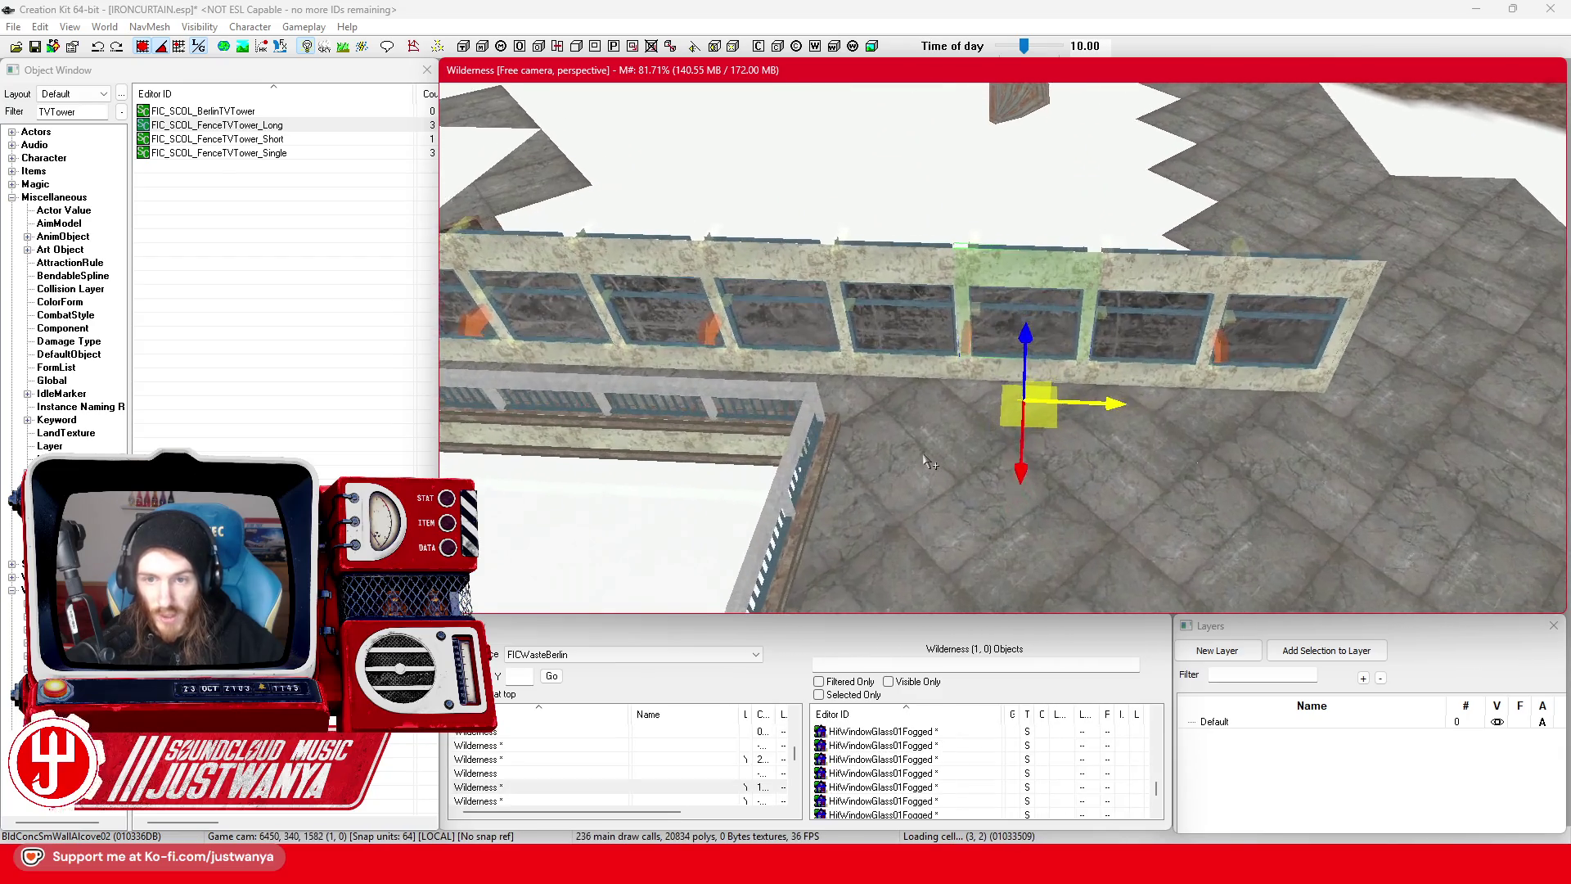
pyautogui.press('shift')
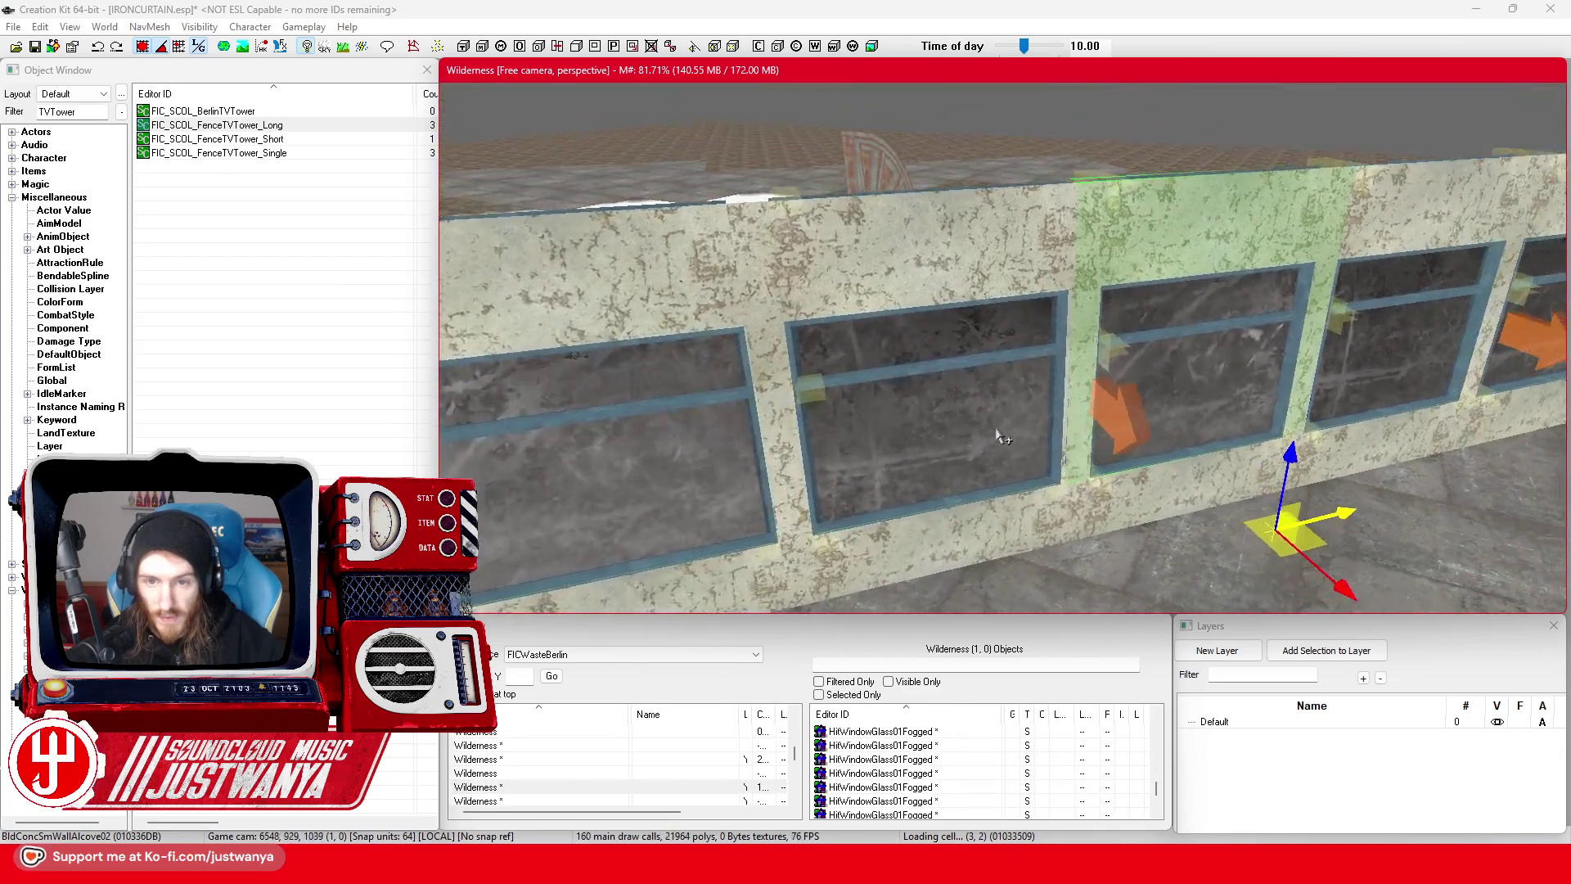
pyautogui.scroll(-5, 958, 405)
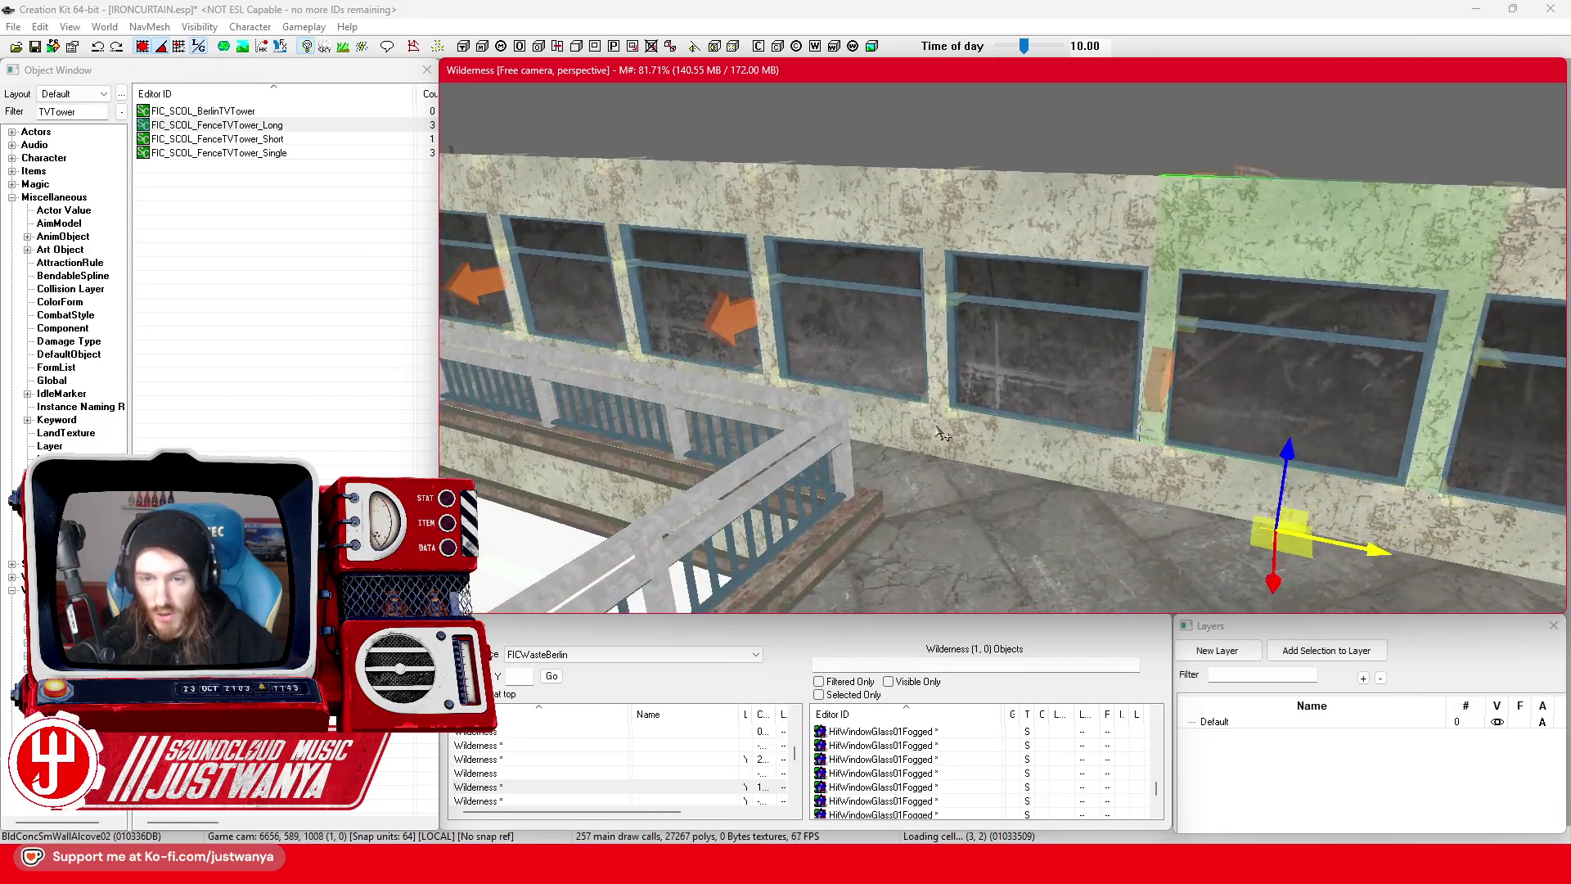
pyautogui.press('shift')
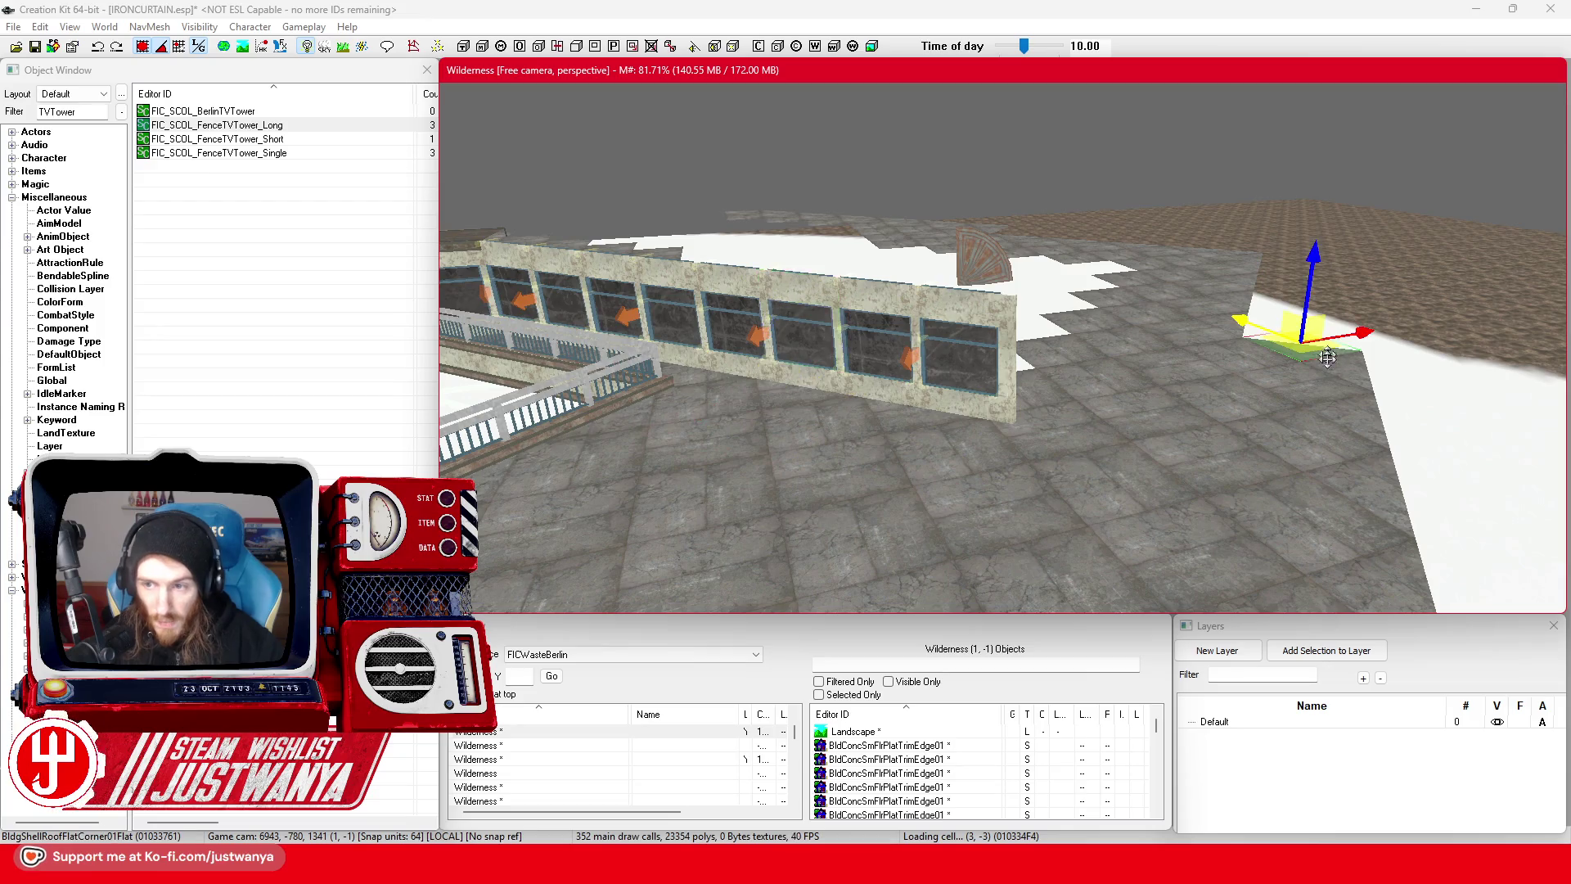
pyautogui.press('shift')
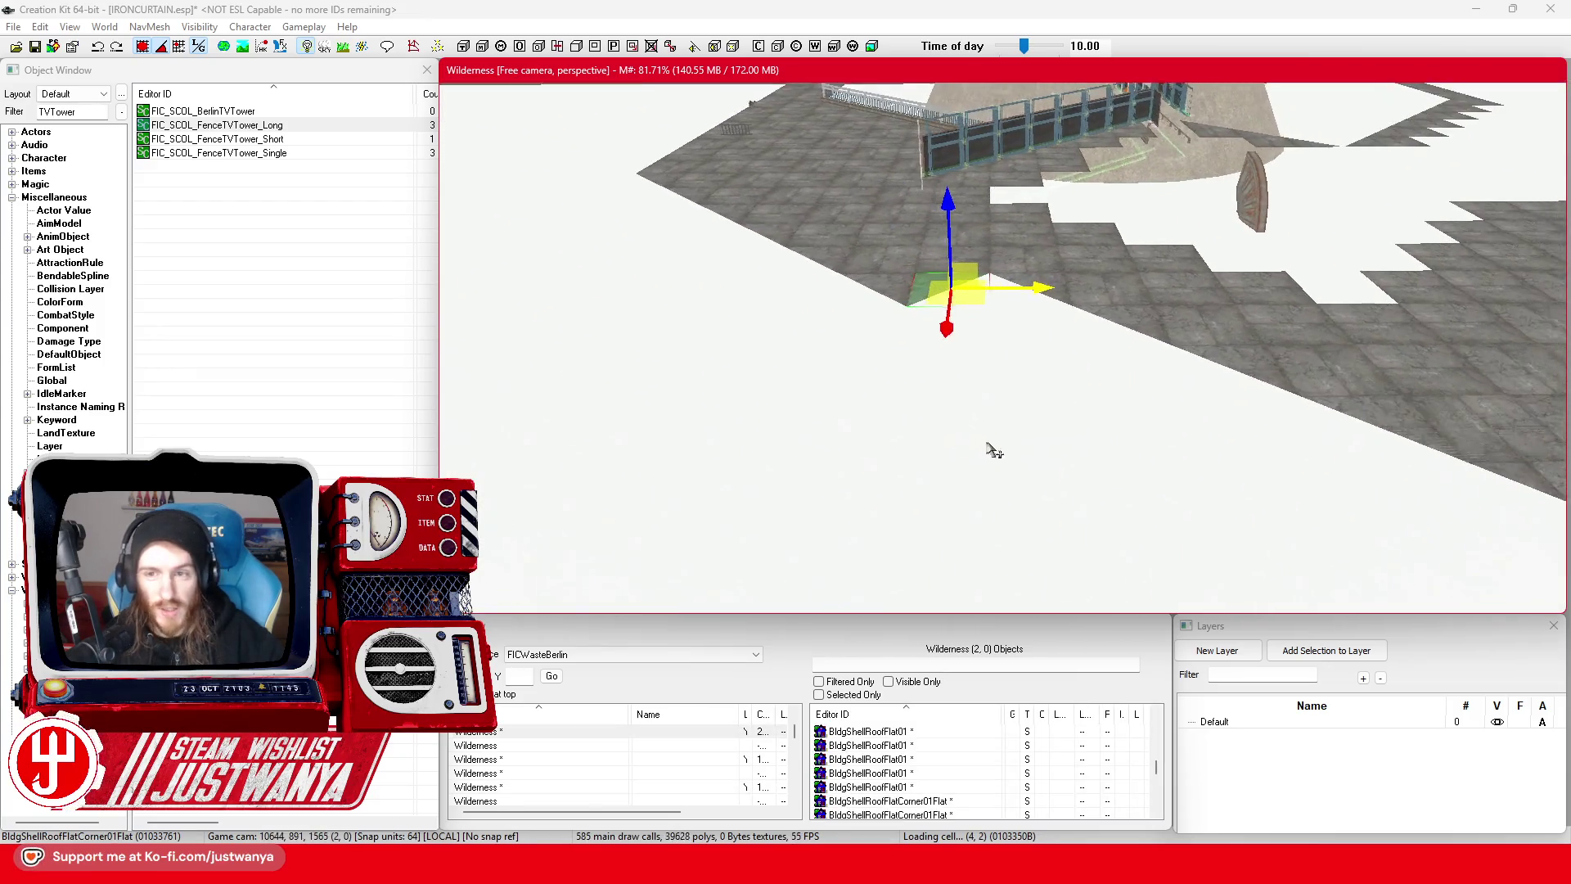
pyautogui.scroll(2, 992, 449)
pyautogui.moveTo(94, 115); pyautogui.dragTo(34, 117)
pyautogui.write('stair')
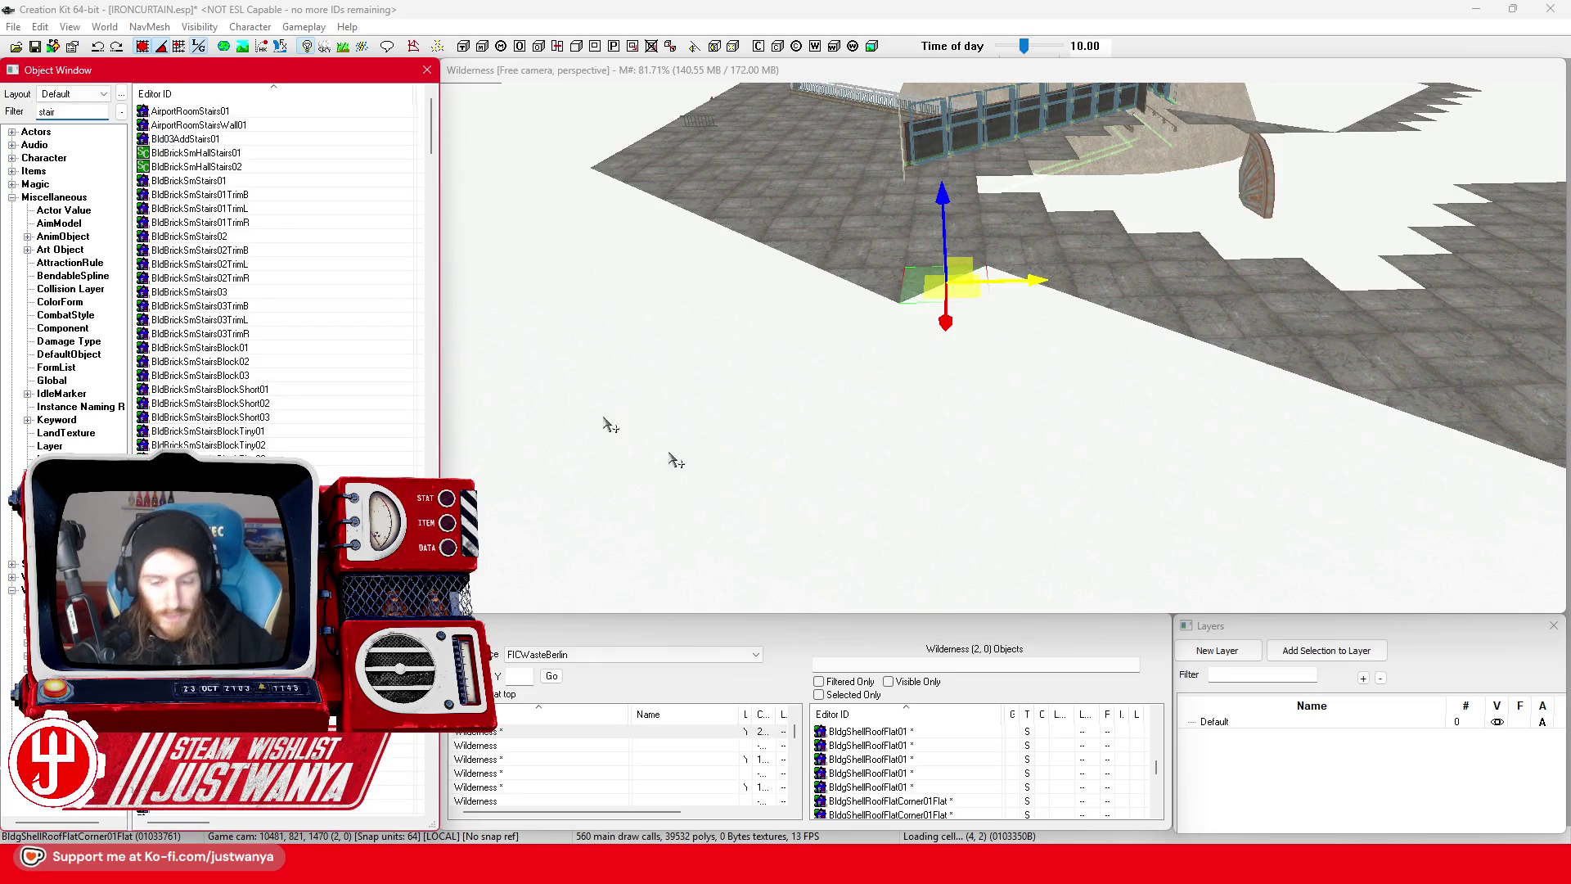
# - Fly the 3D map to the TV tower pavilion and view its entrance stairs in Street View
pyautogui.moveTo(842, 867)
pyautogui.click(933, 777)
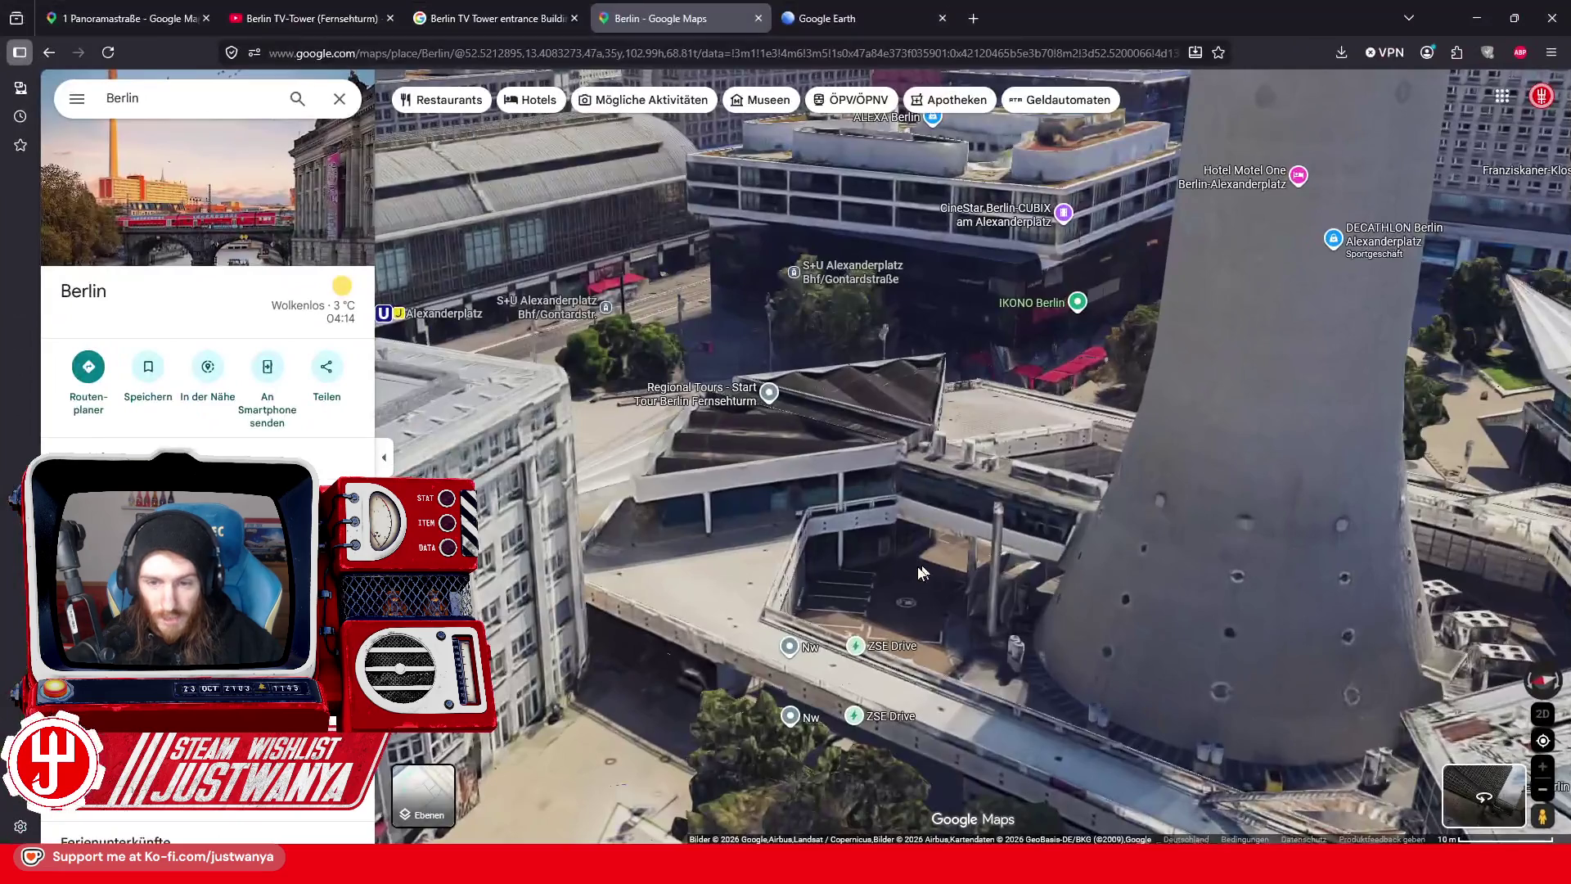
pyautogui.moveTo(760, 659)
pyautogui.mouseDown()
pyautogui.moveTo(1184, 669)
pyautogui.moveTo(1057, 579)
pyautogui.mouseUp()
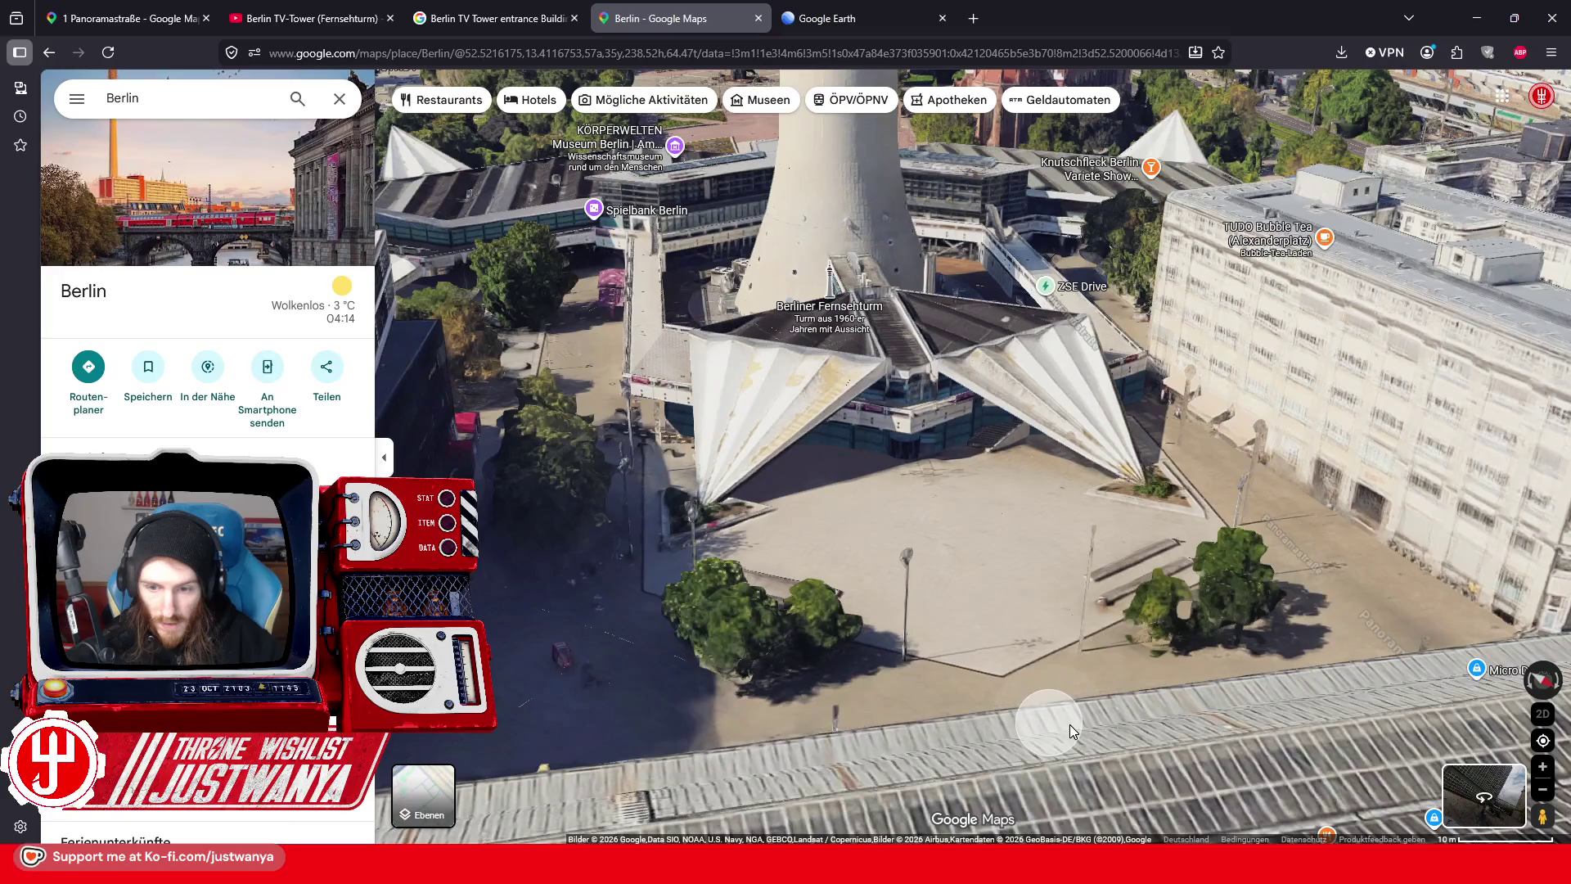
pyautogui.doubleClick(1048, 723)
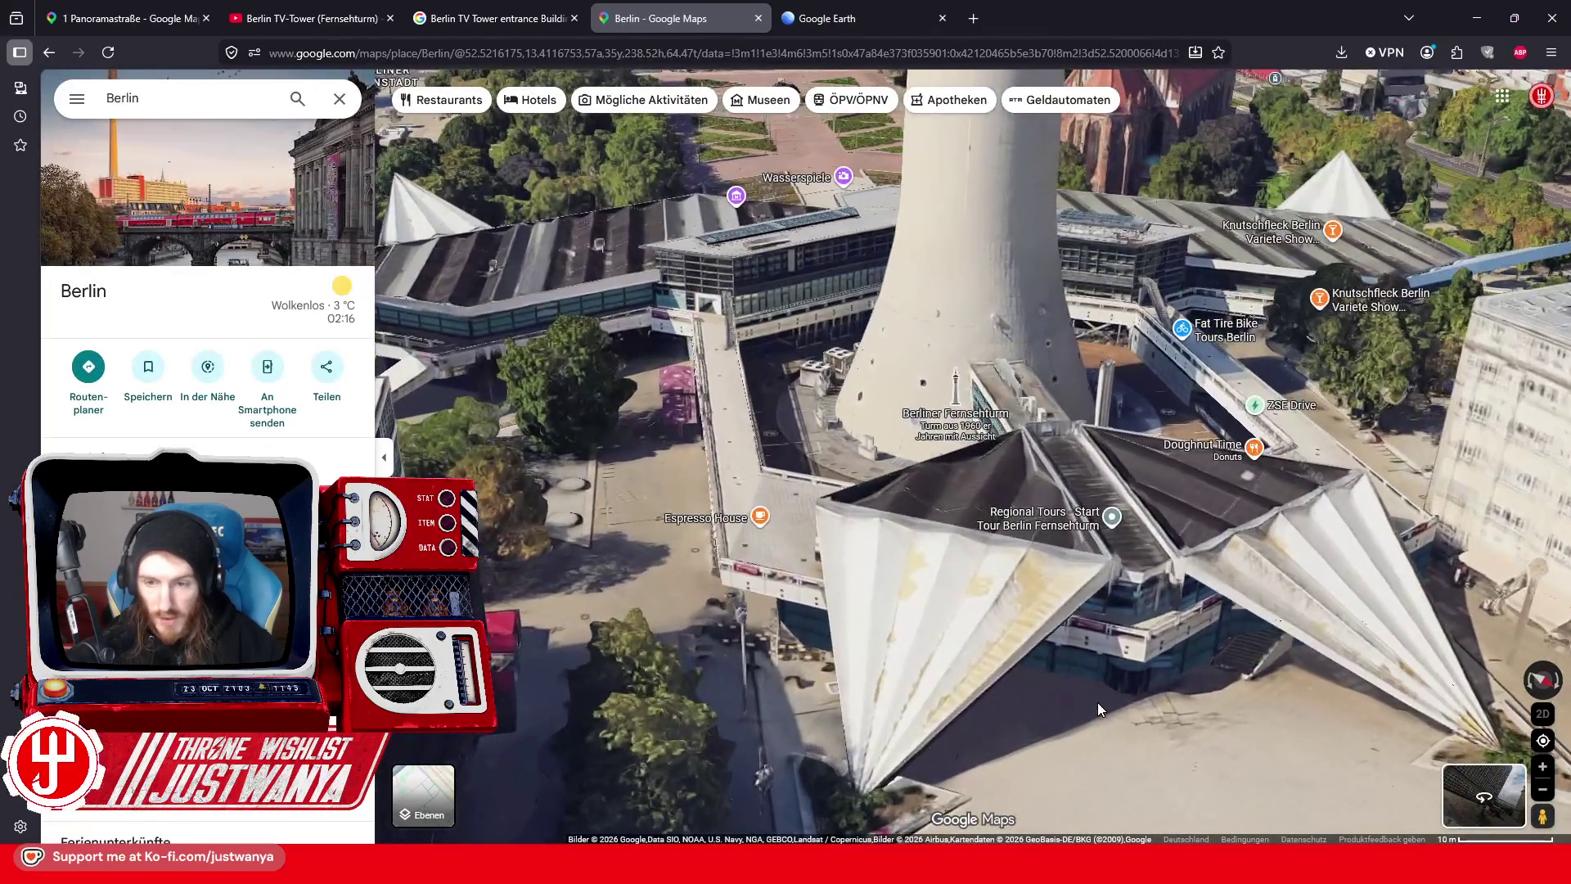
pyautogui.doubleClick(1250, 746)
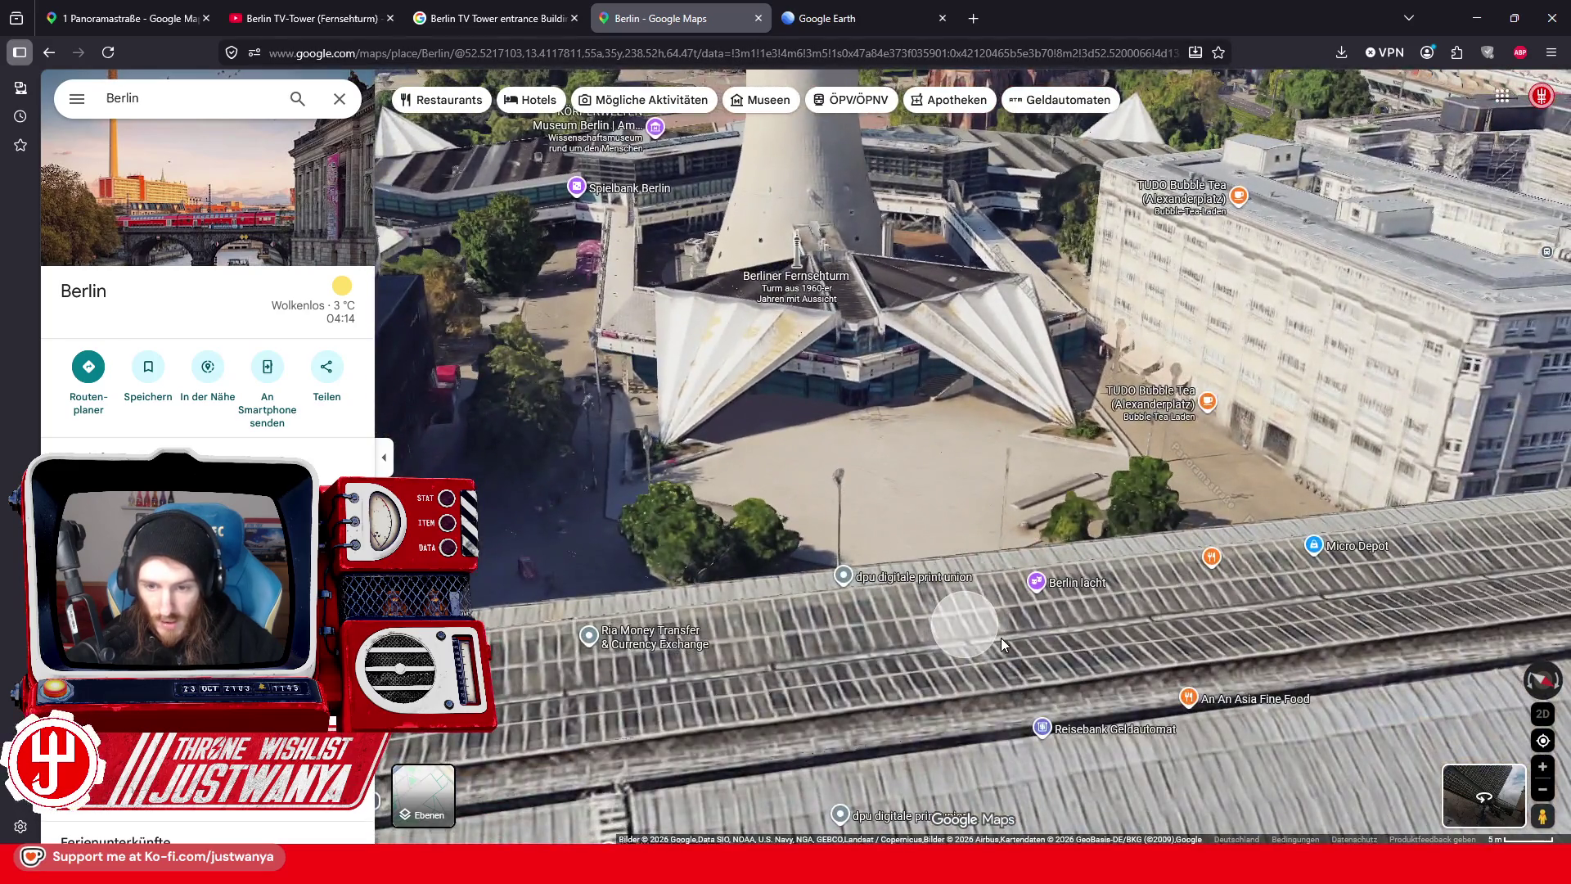
pyautogui.click(978, 632)
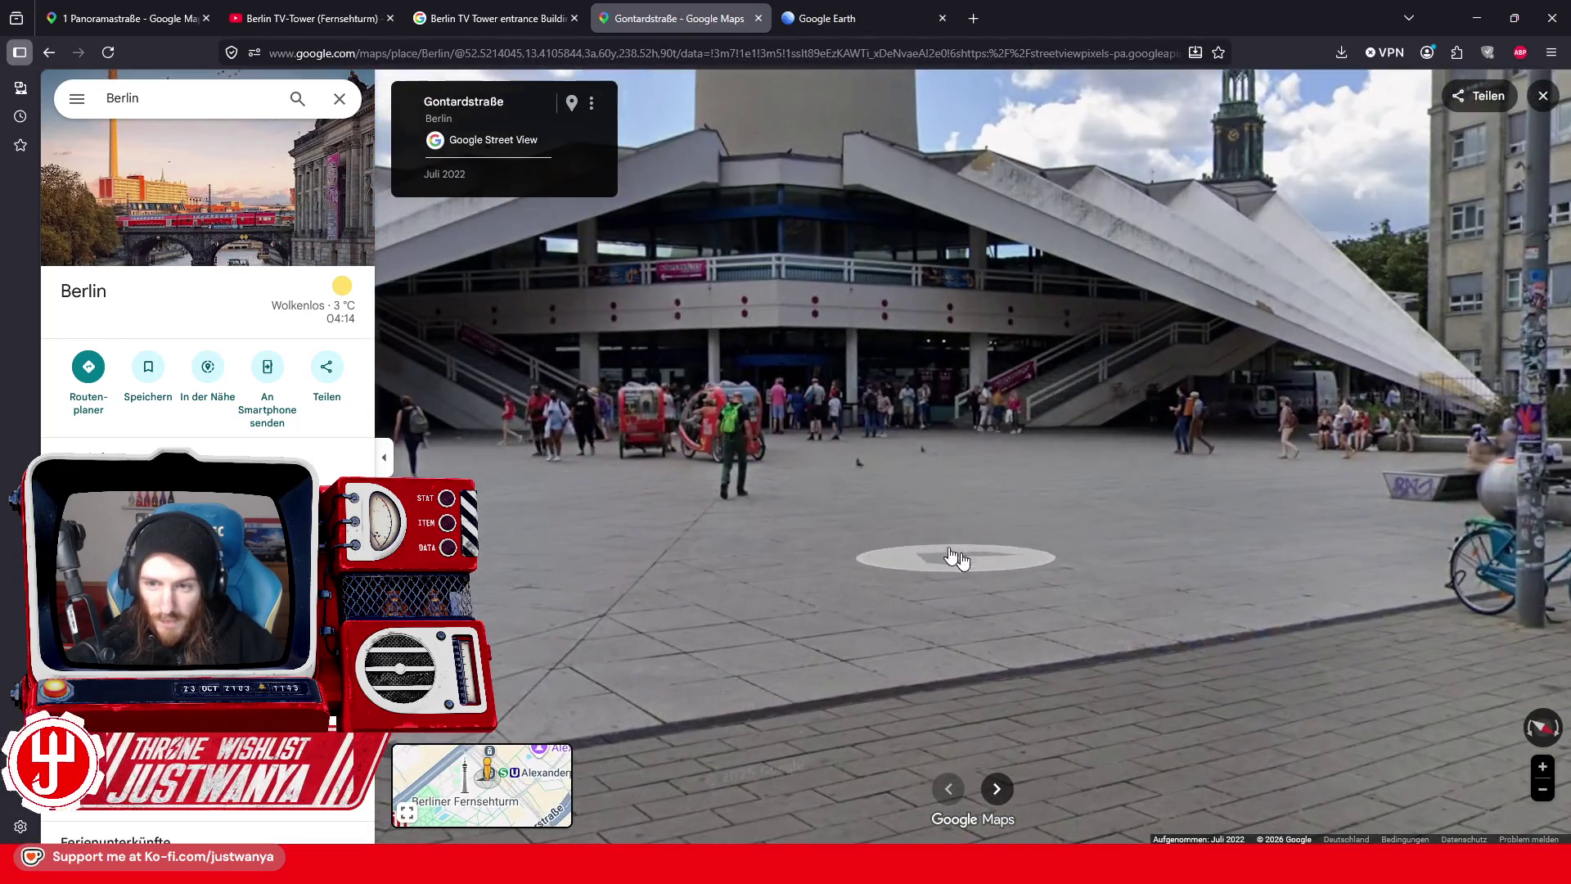
pyautogui.doubleClick(954, 558)
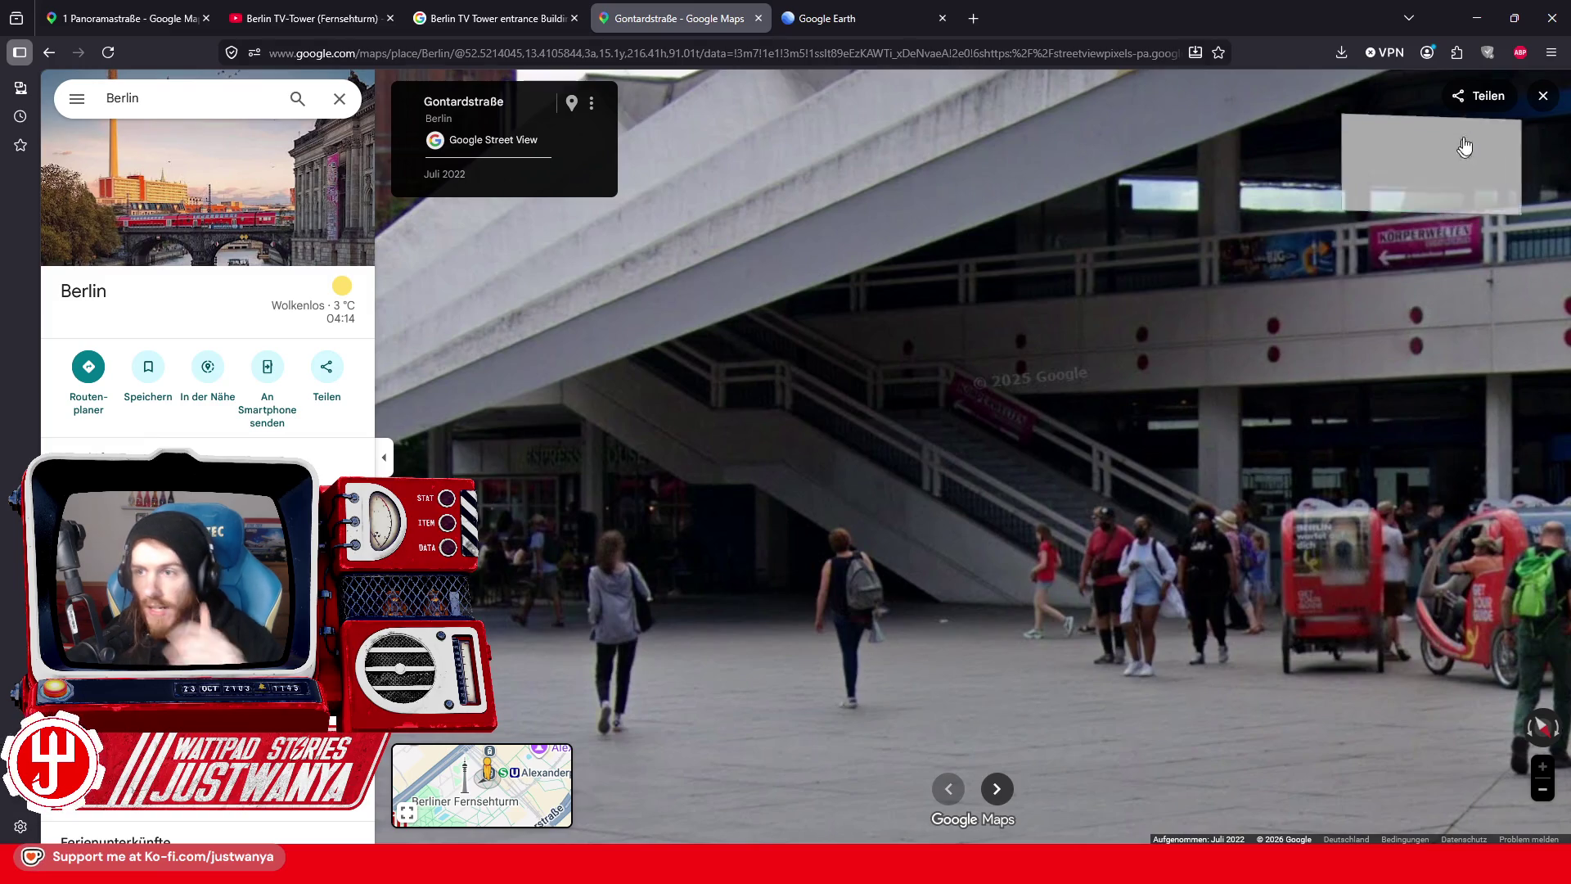
pyautogui.click(1477, 18)
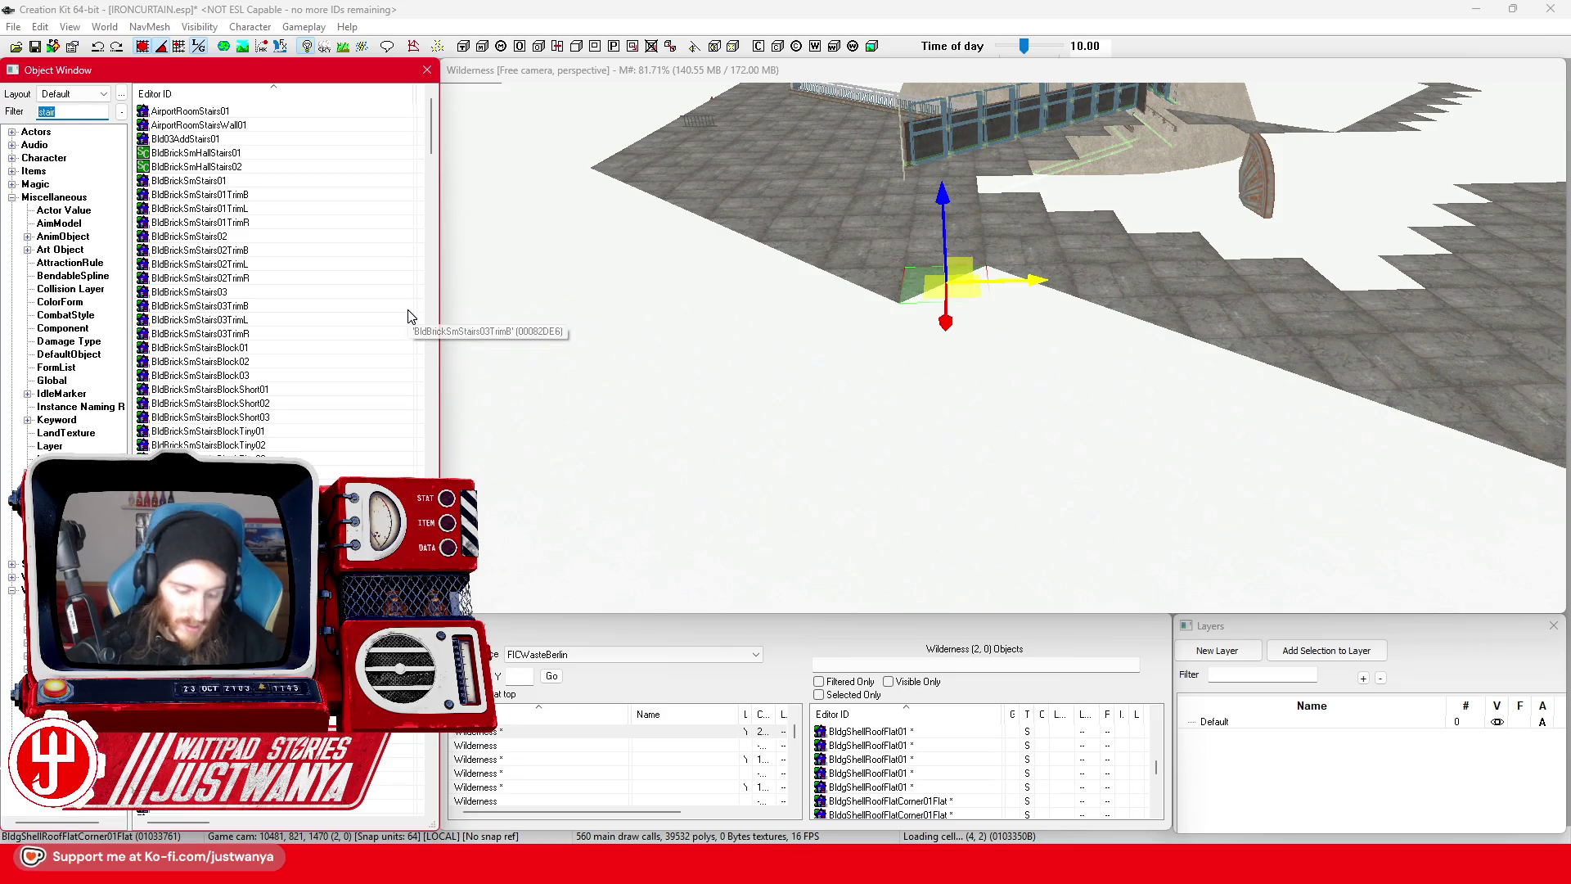
# - Filter for 'Conc*stair', place a BldConcSmStairs01 staircase, and move it against the floor edge
pyautogui.write('Conc*')
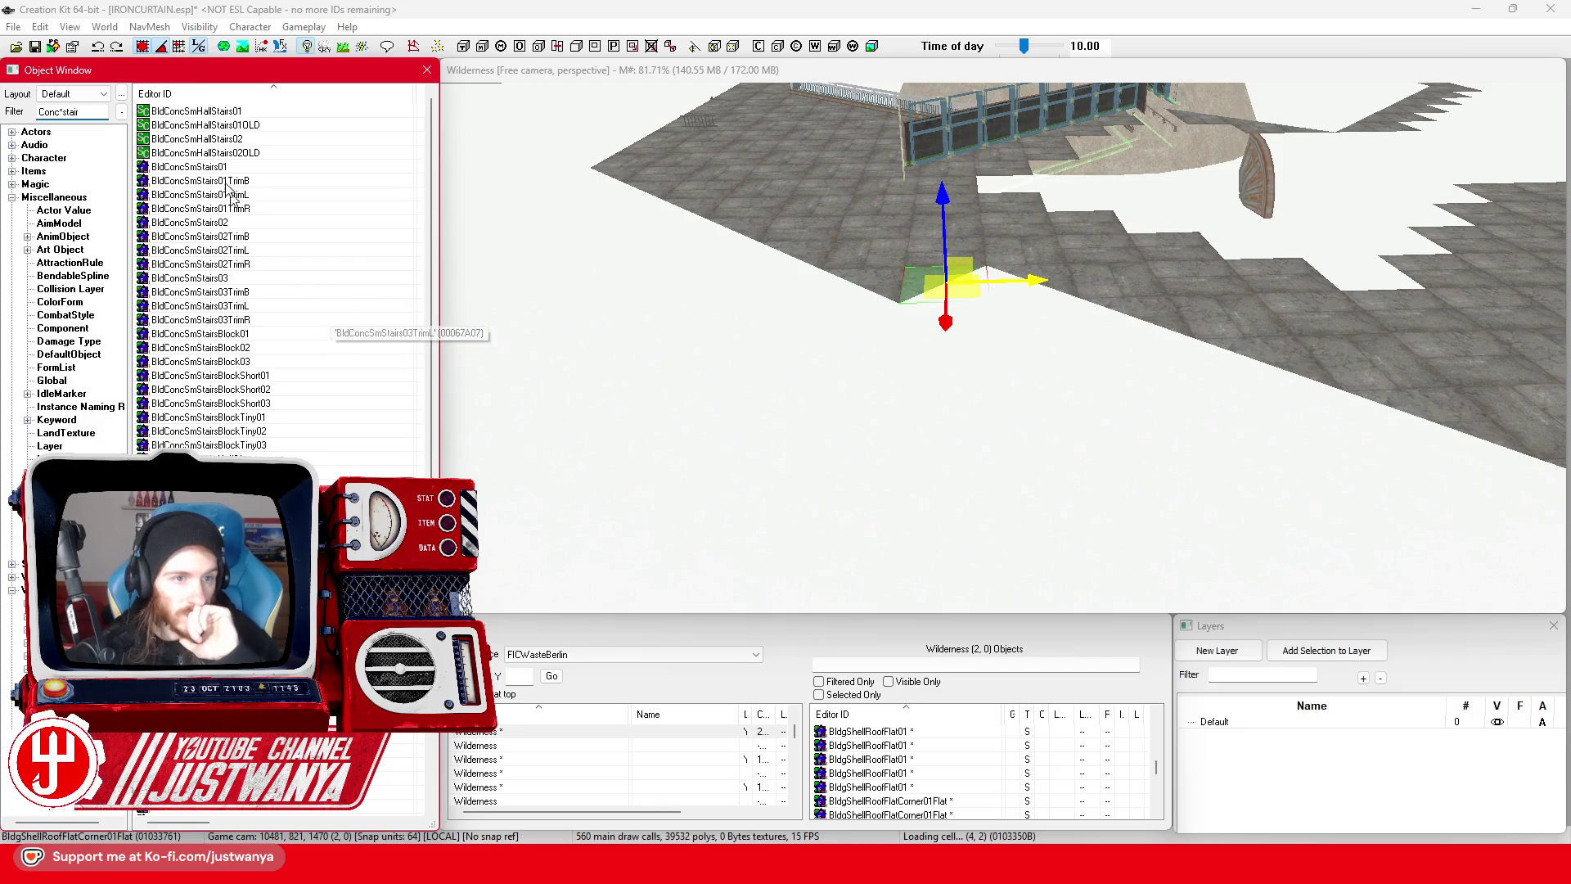
pyautogui.moveTo(907, 291); pyautogui.dragTo(909, 278)
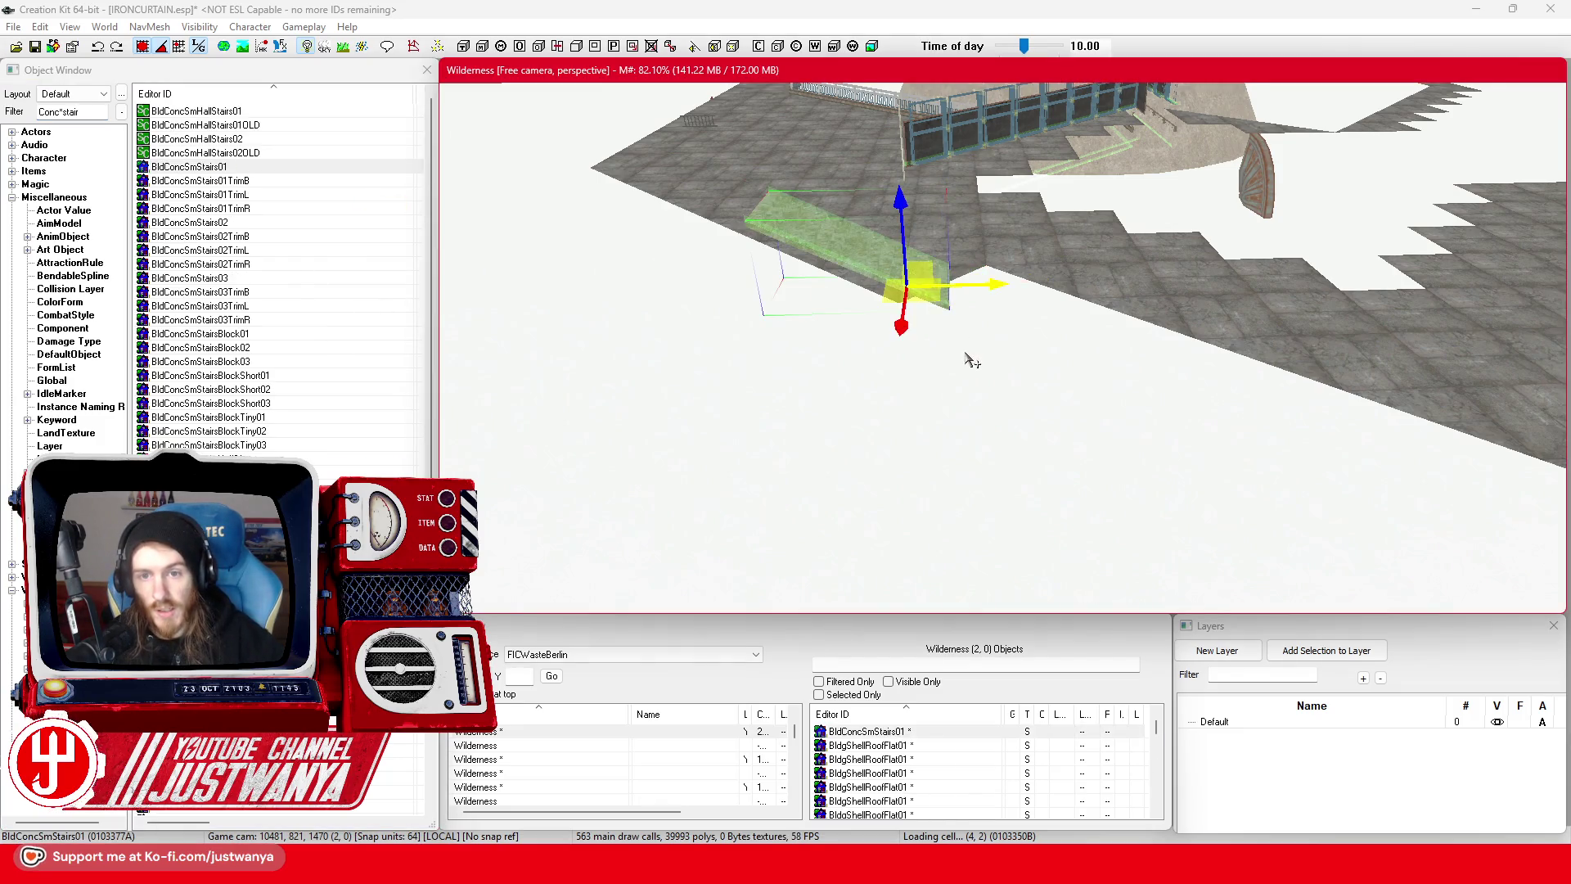
pyautogui.scroll(2, 971, 361)
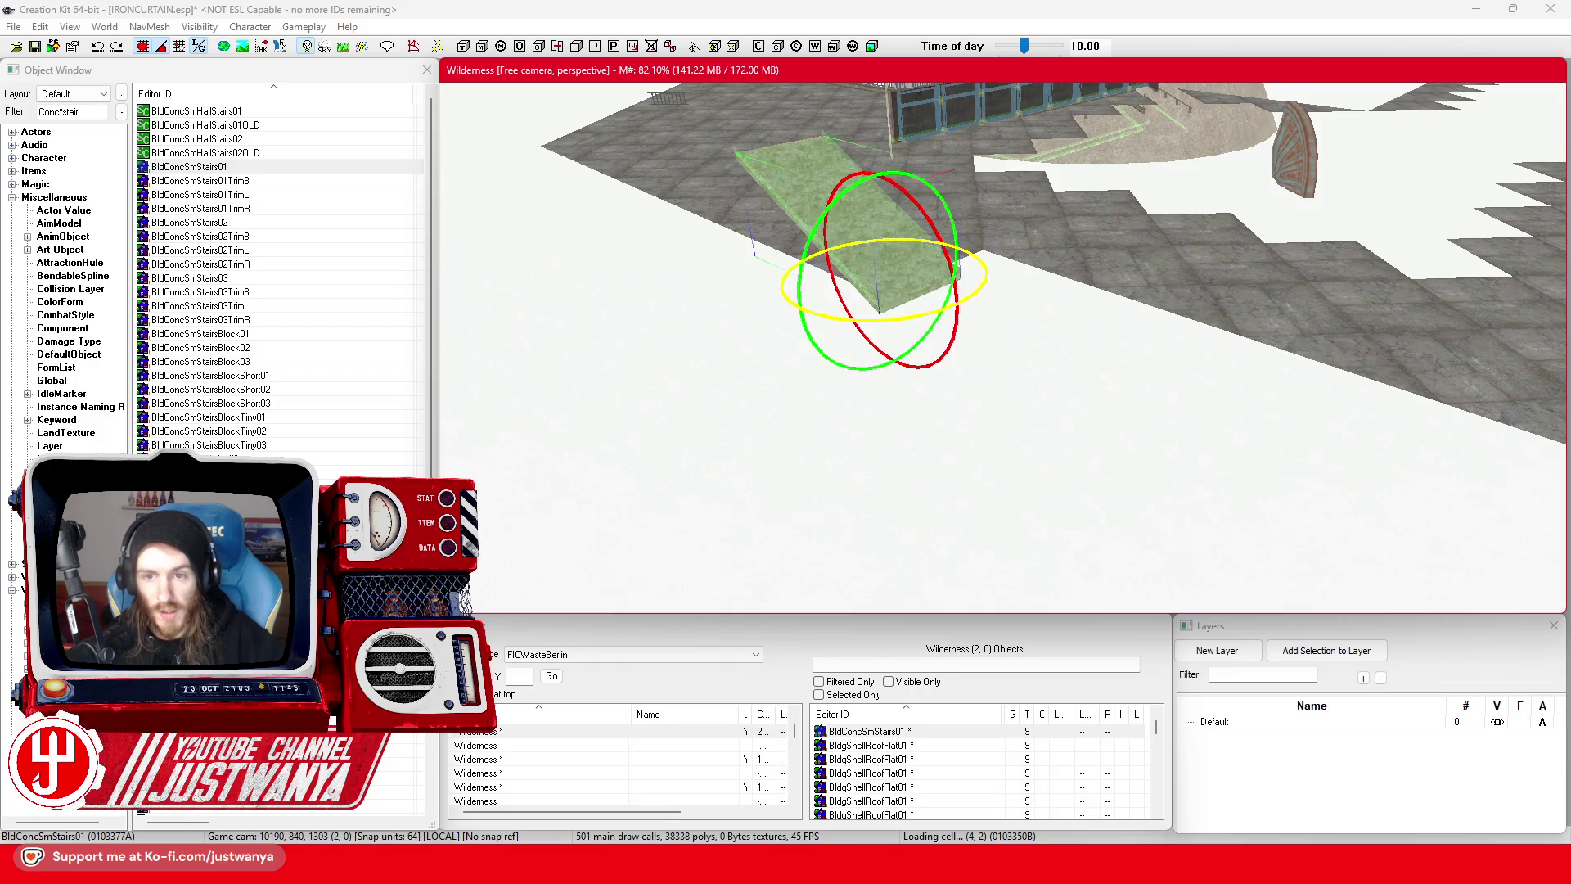
pyautogui.press('w')
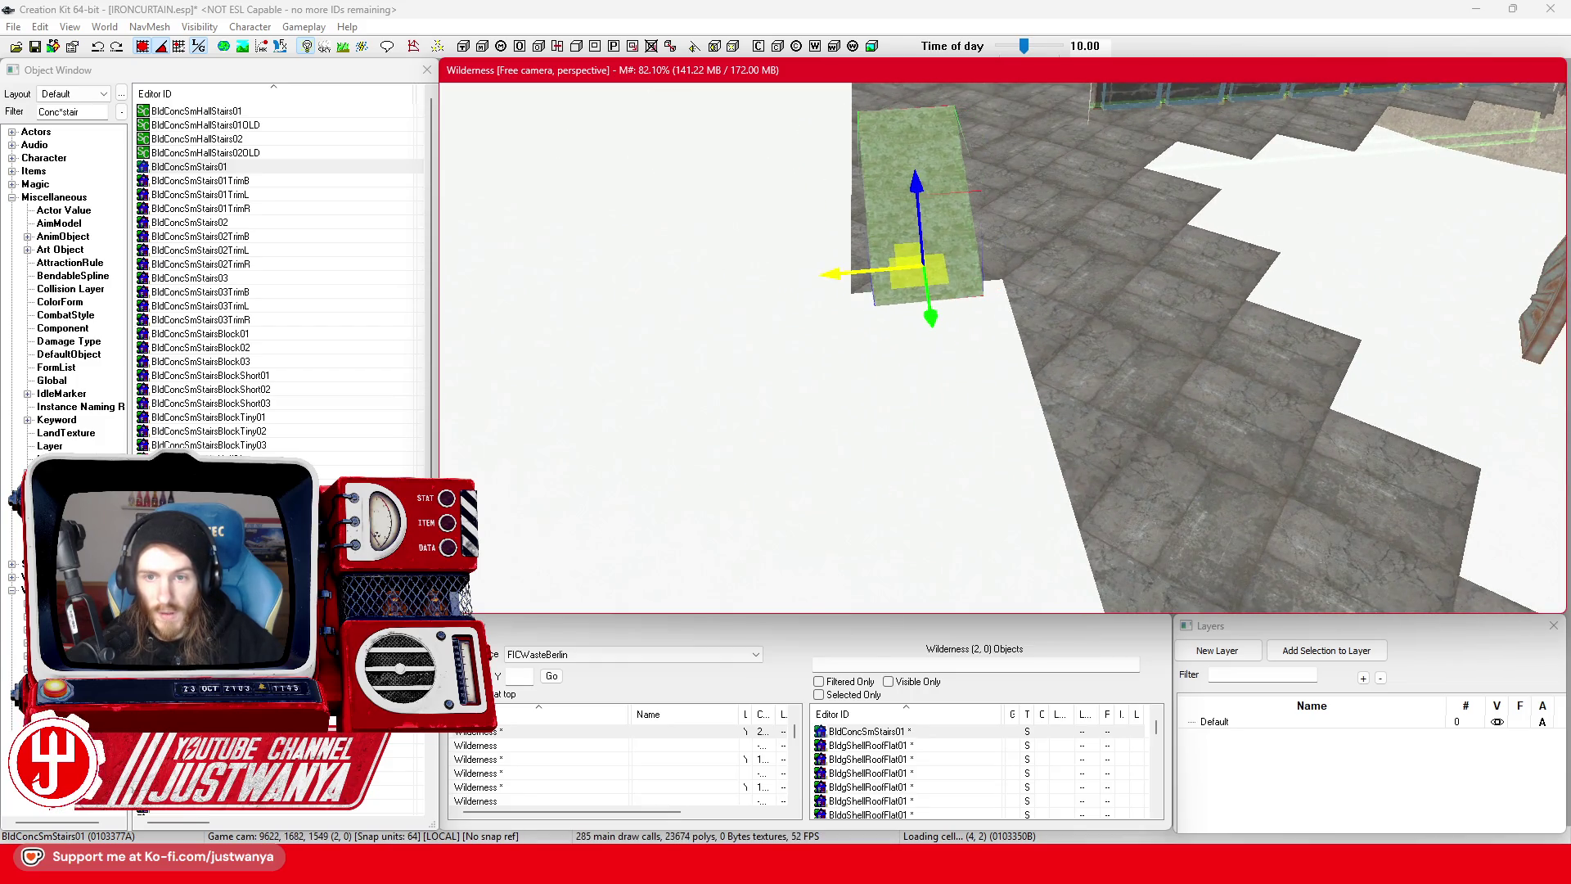
pyautogui.moveTo(877, 293); pyautogui.dragTo(704, 300)
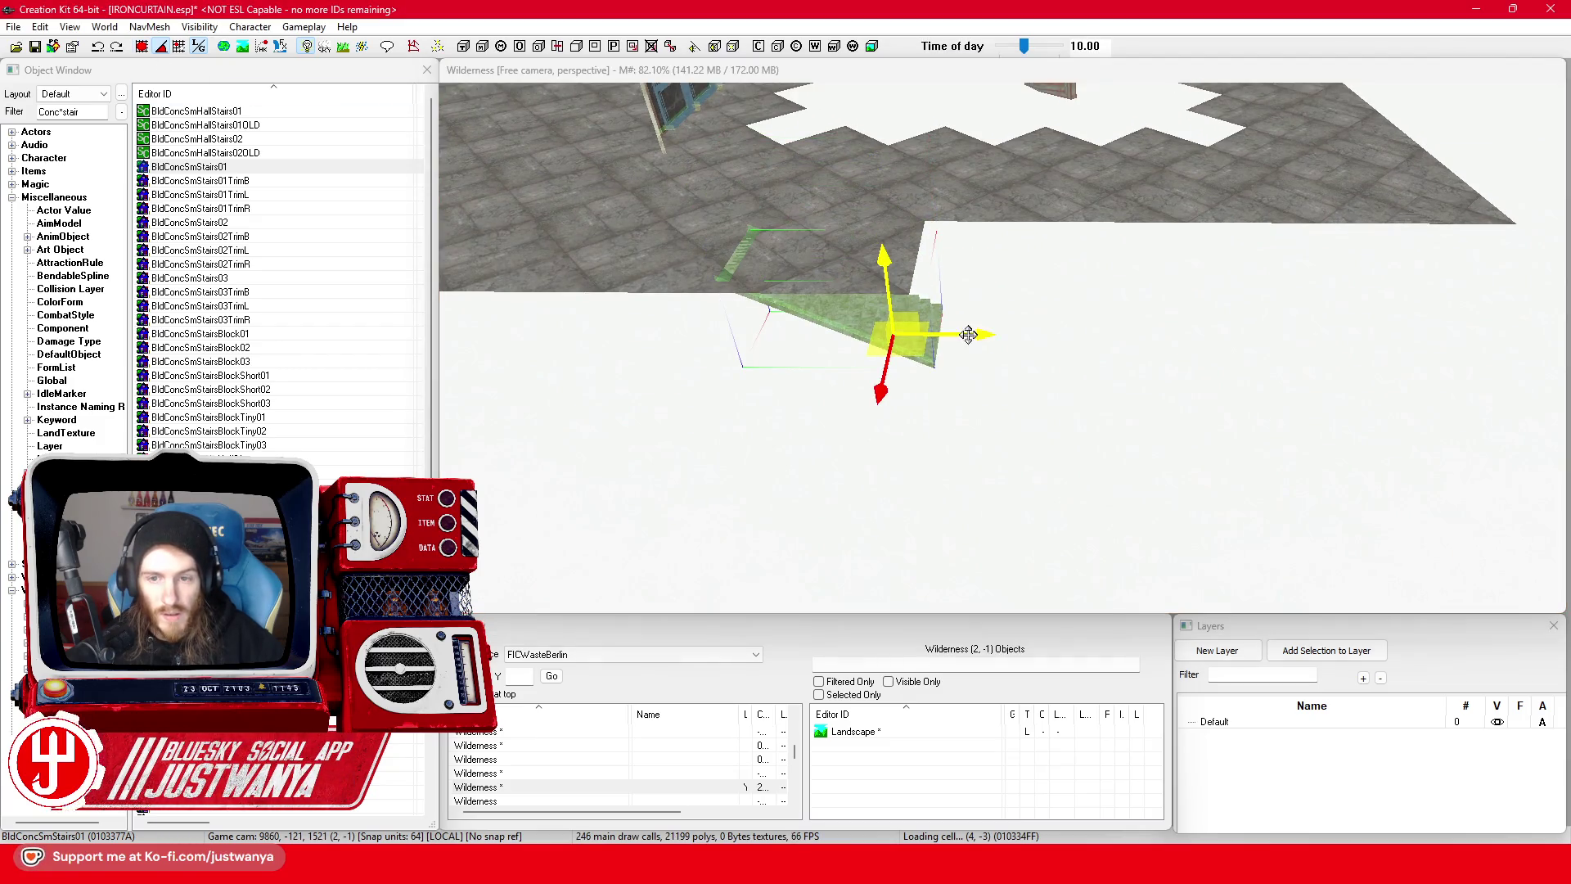
pyautogui.moveTo(900, 335); pyautogui.dragTo(1055, 335)
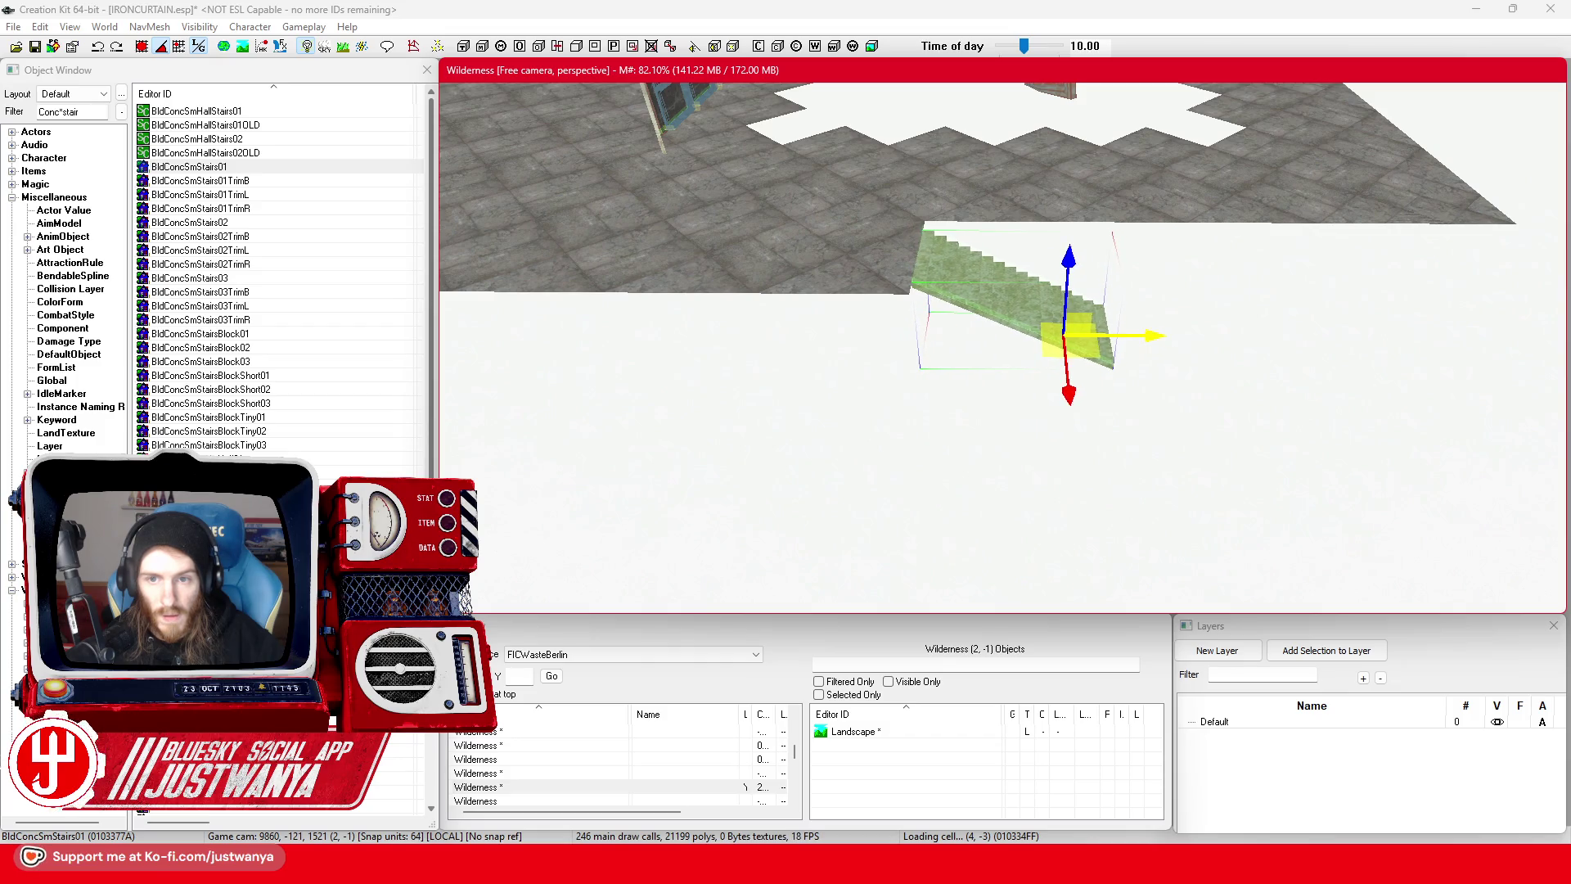
pyautogui.moveTo(1165, 340)
pyautogui.mouseDown()
pyautogui.moveTo(1099, 379)
pyautogui.moveTo(1096, 413)
pyautogui.mouseUp()
# - Move and rotate two roof pieces into place beside the stairs
pyautogui.click(723, 263)
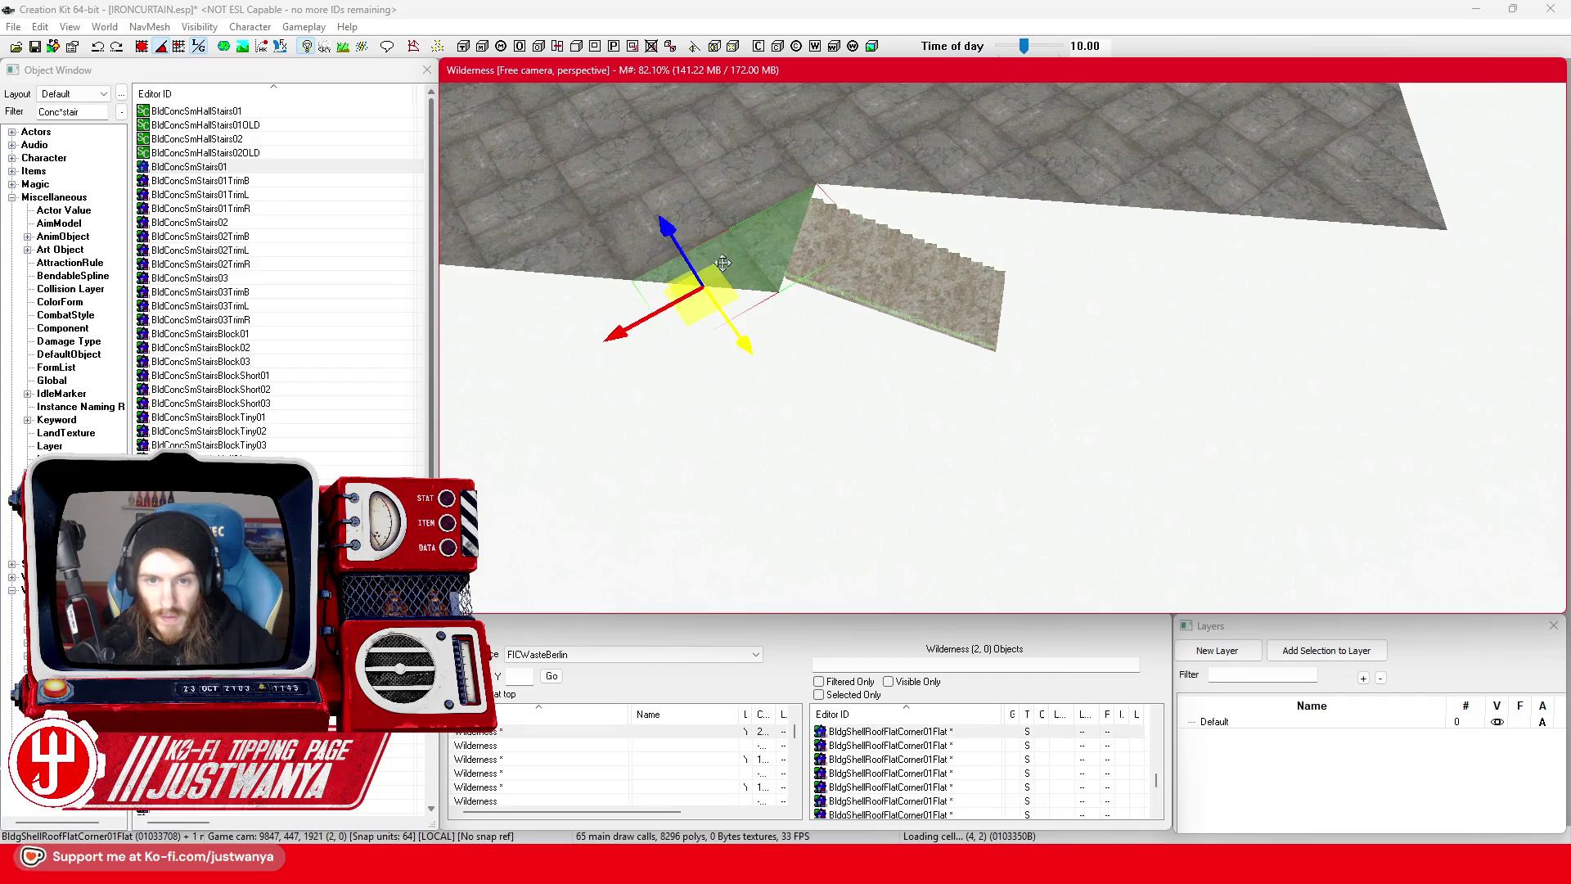
pyautogui.keyDown('ctrl'); pyautogui.click(692, 233); pyautogui.keyUp('ctrl')
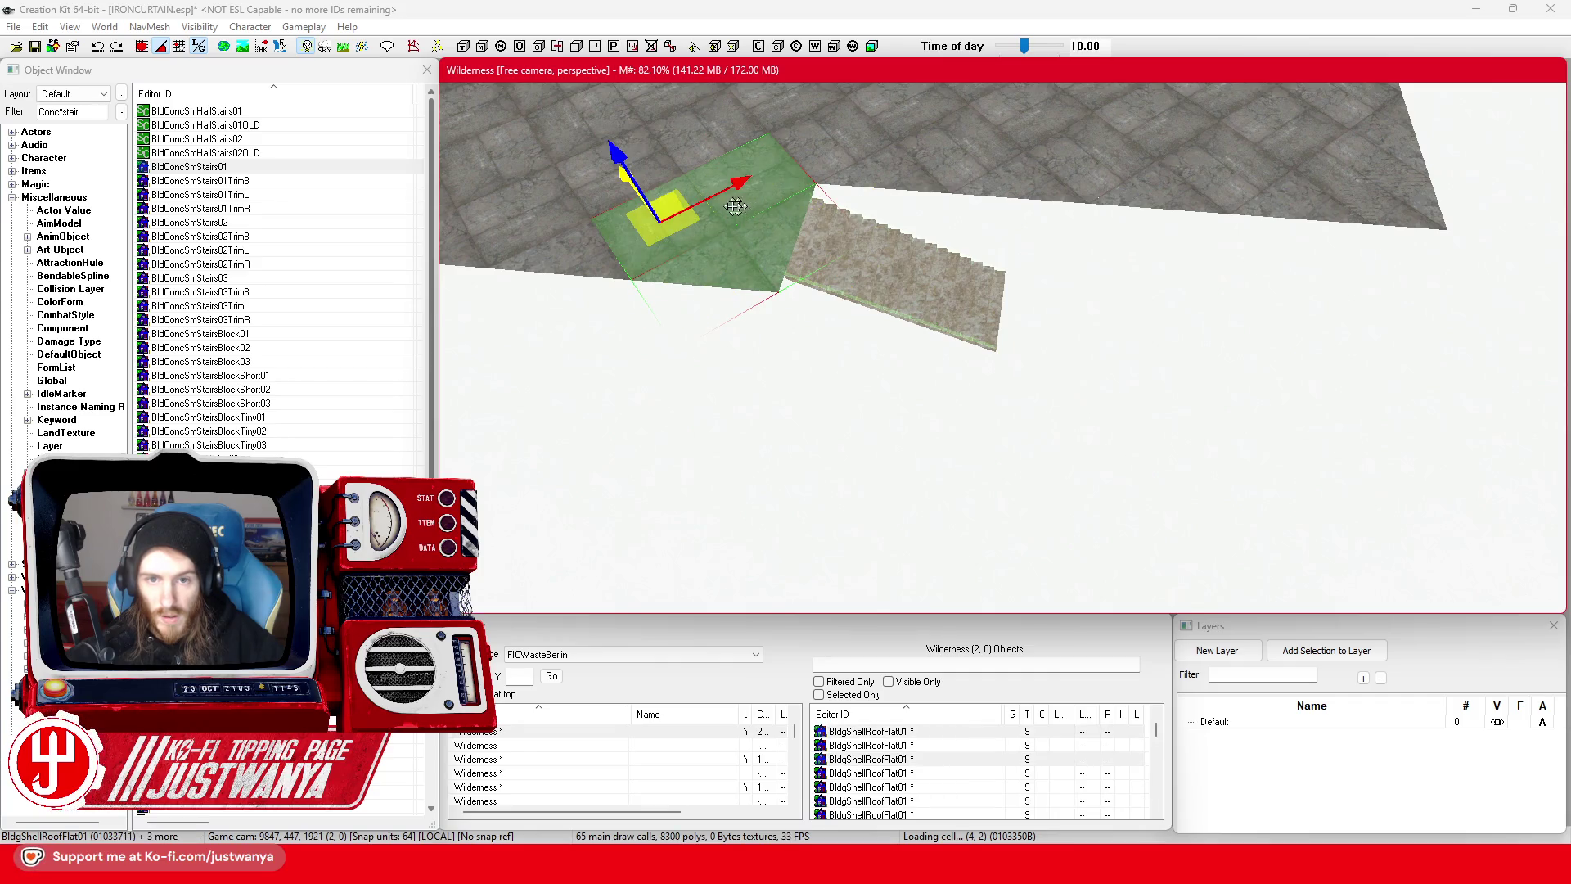
pyautogui.keyDown('ctrl'); pyautogui.click(701, 238); pyautogui.keyUp('ctrl')
pyautogui.moveTo(711, 178); pyautogui.dragTo(1019, 199)
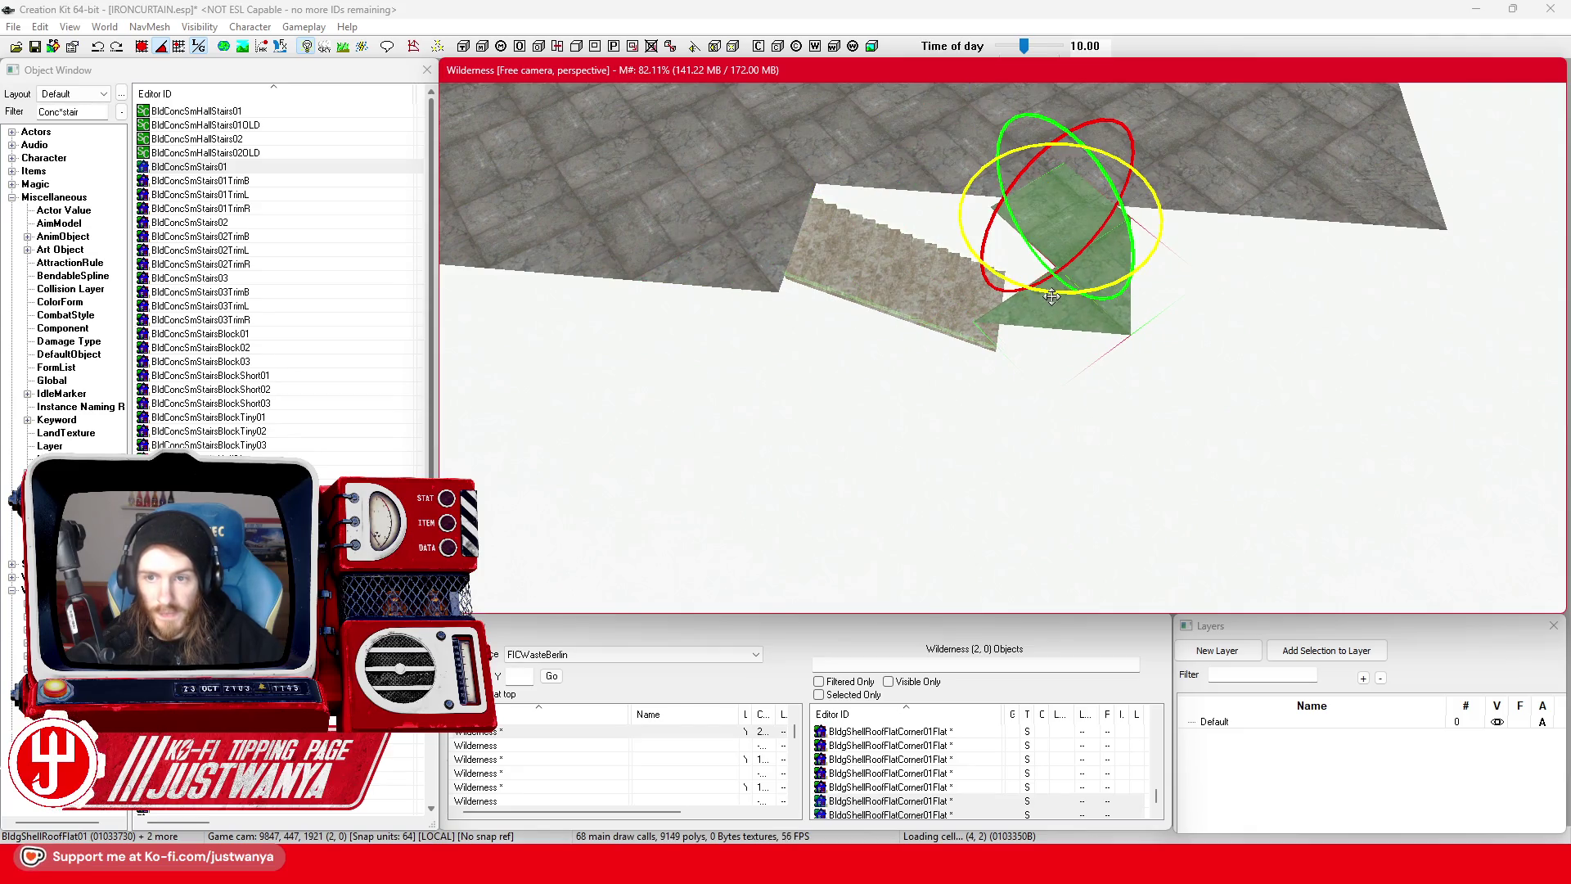
pyautogui.moveTo(1051, 297); pyautogui.dragTo(1125, 288)
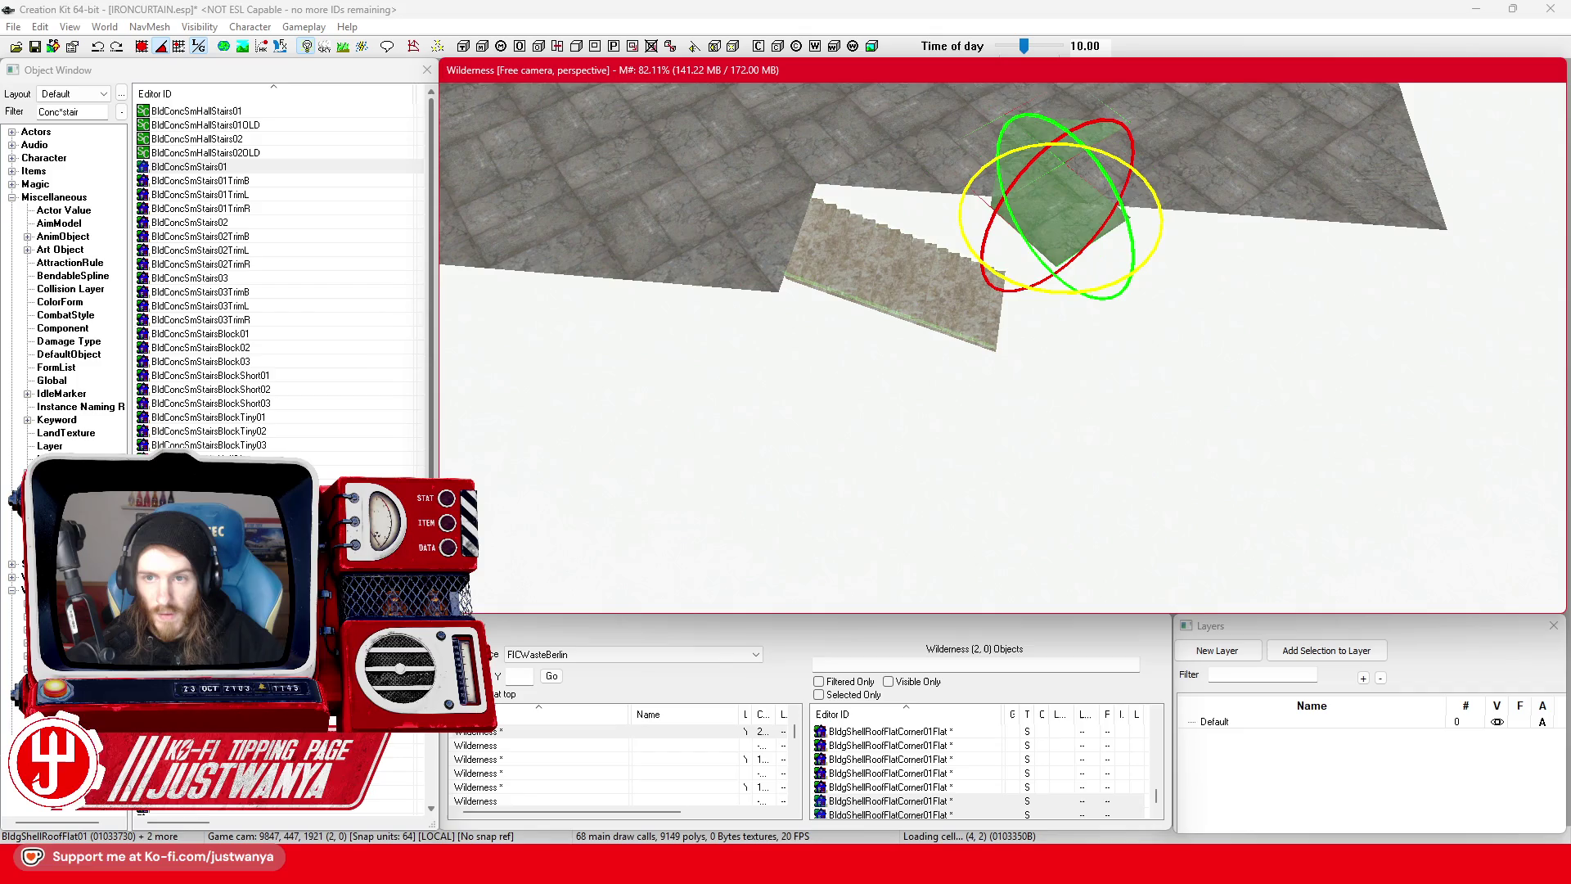
pyautogui.moveTo(1082, 214)
pyautogui.mouseDown()
pyautogui.moveTo(1107, 284)
pyautogui.moveTo(1021, 294)
pyautogui.moveTo(1007, 133)
pyautogui.mouseUp()
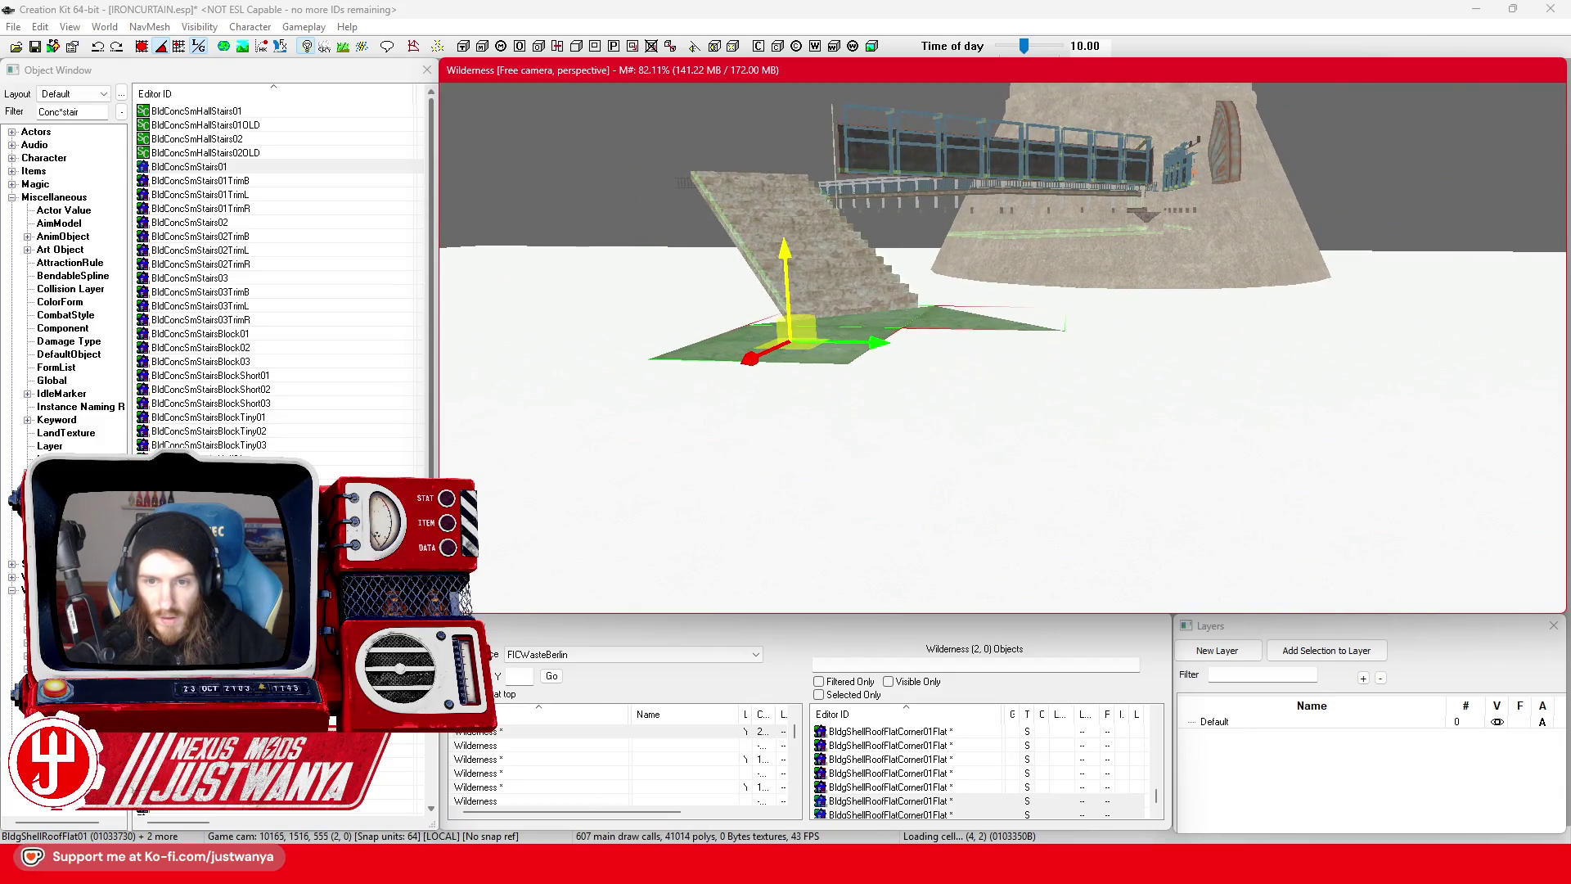
# - Delete the roof corner piece and set the floor slab, turned about 45°, at the stairs' foot
pyautogui.click(884, 321)
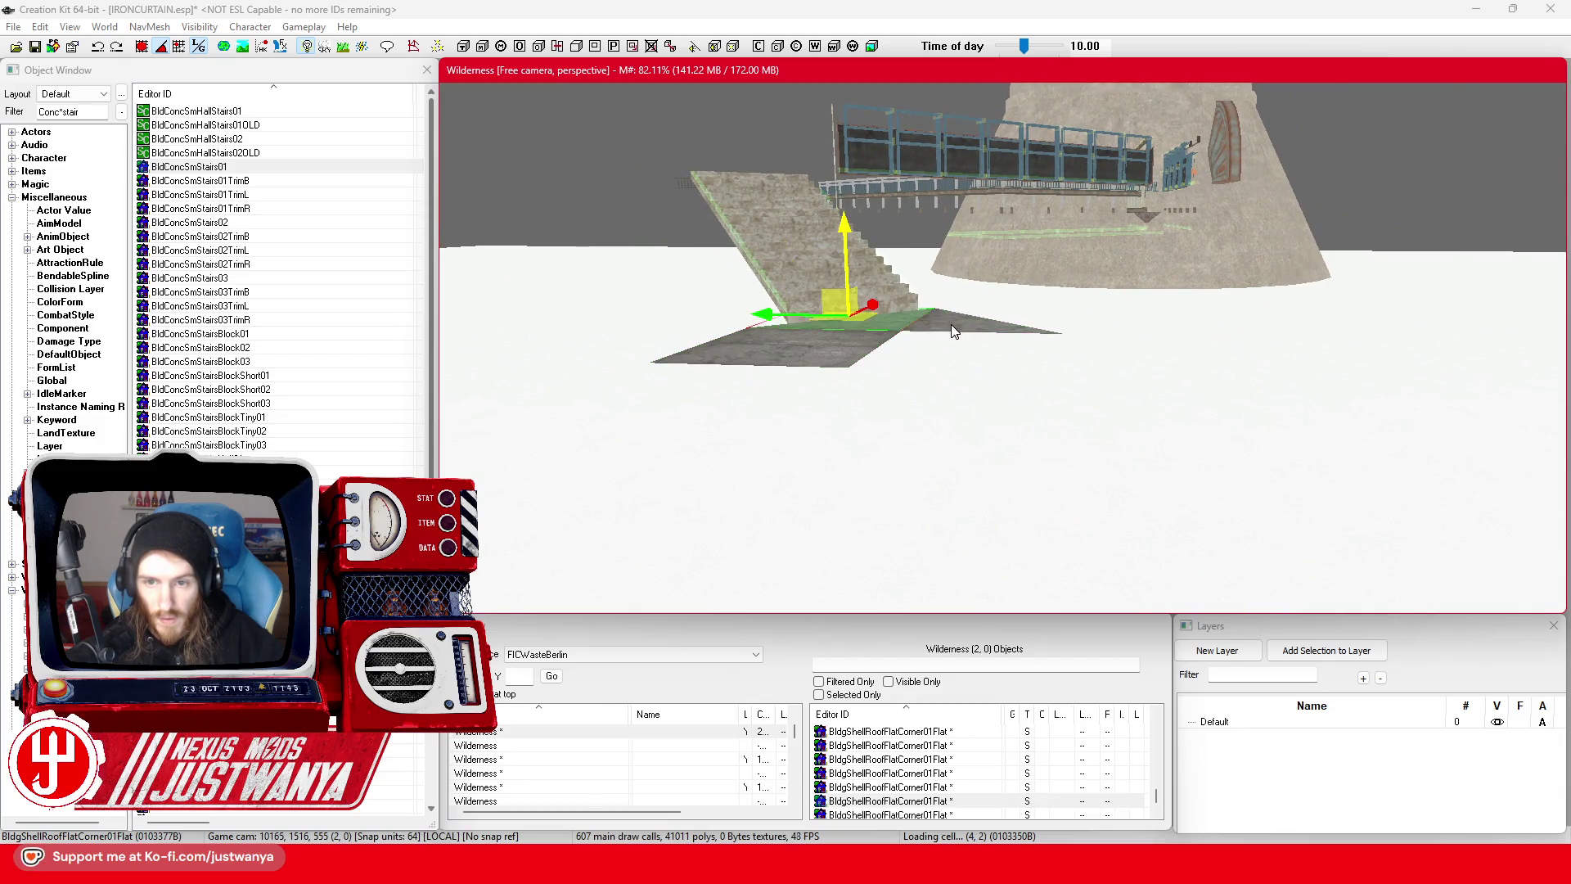
pyautogui.press('Delete')
pyautogui.click(850, 373)
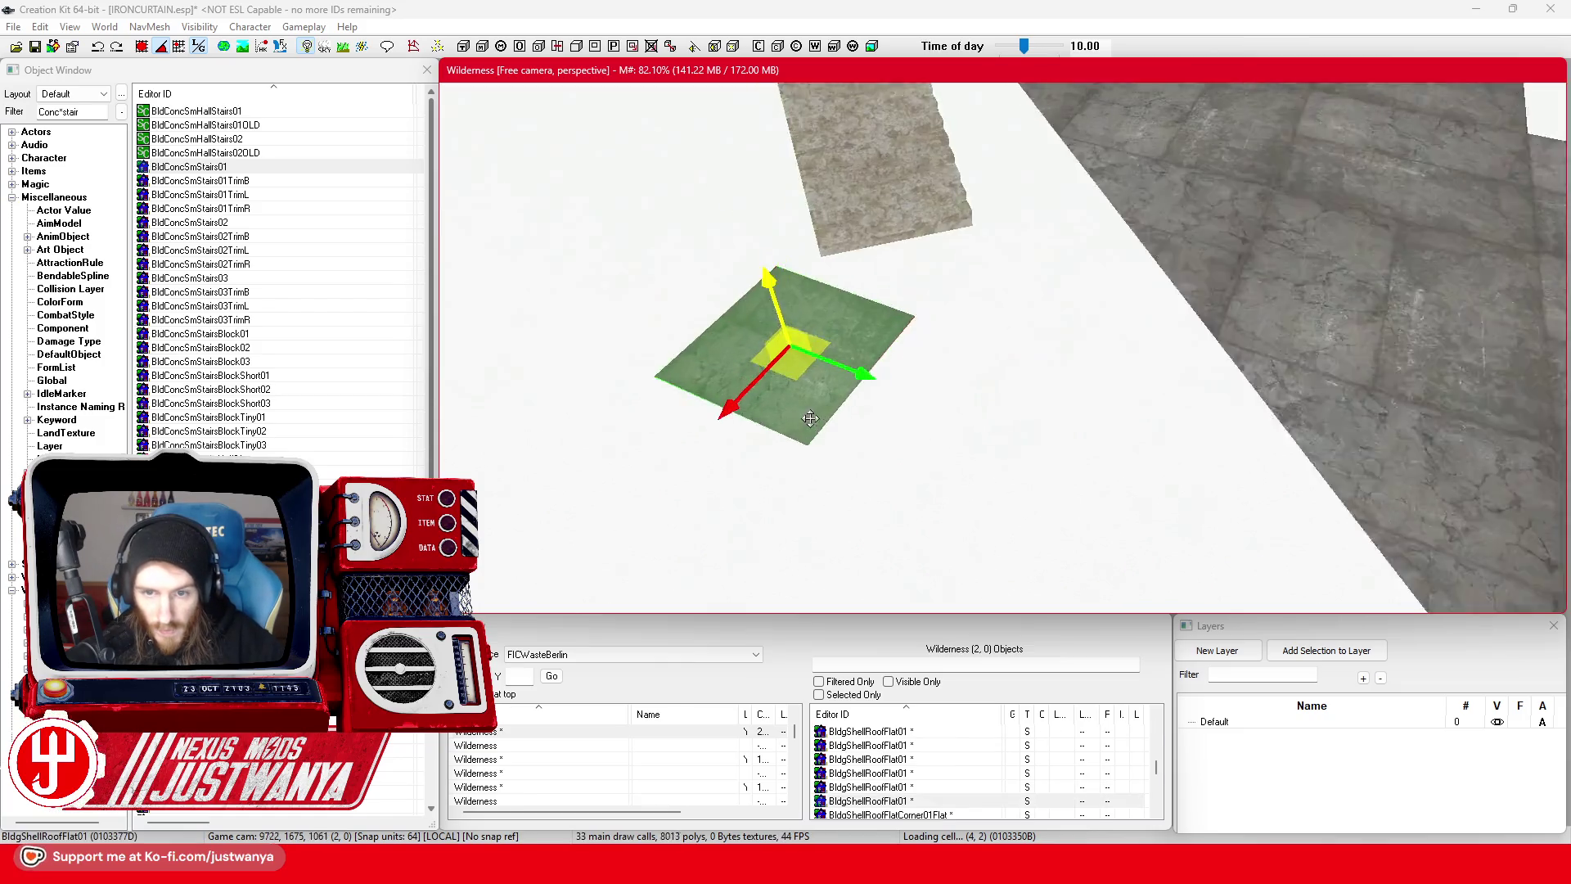
pyautogui.moveTo(890, 448); pyautogui.dragTo(827, 450)
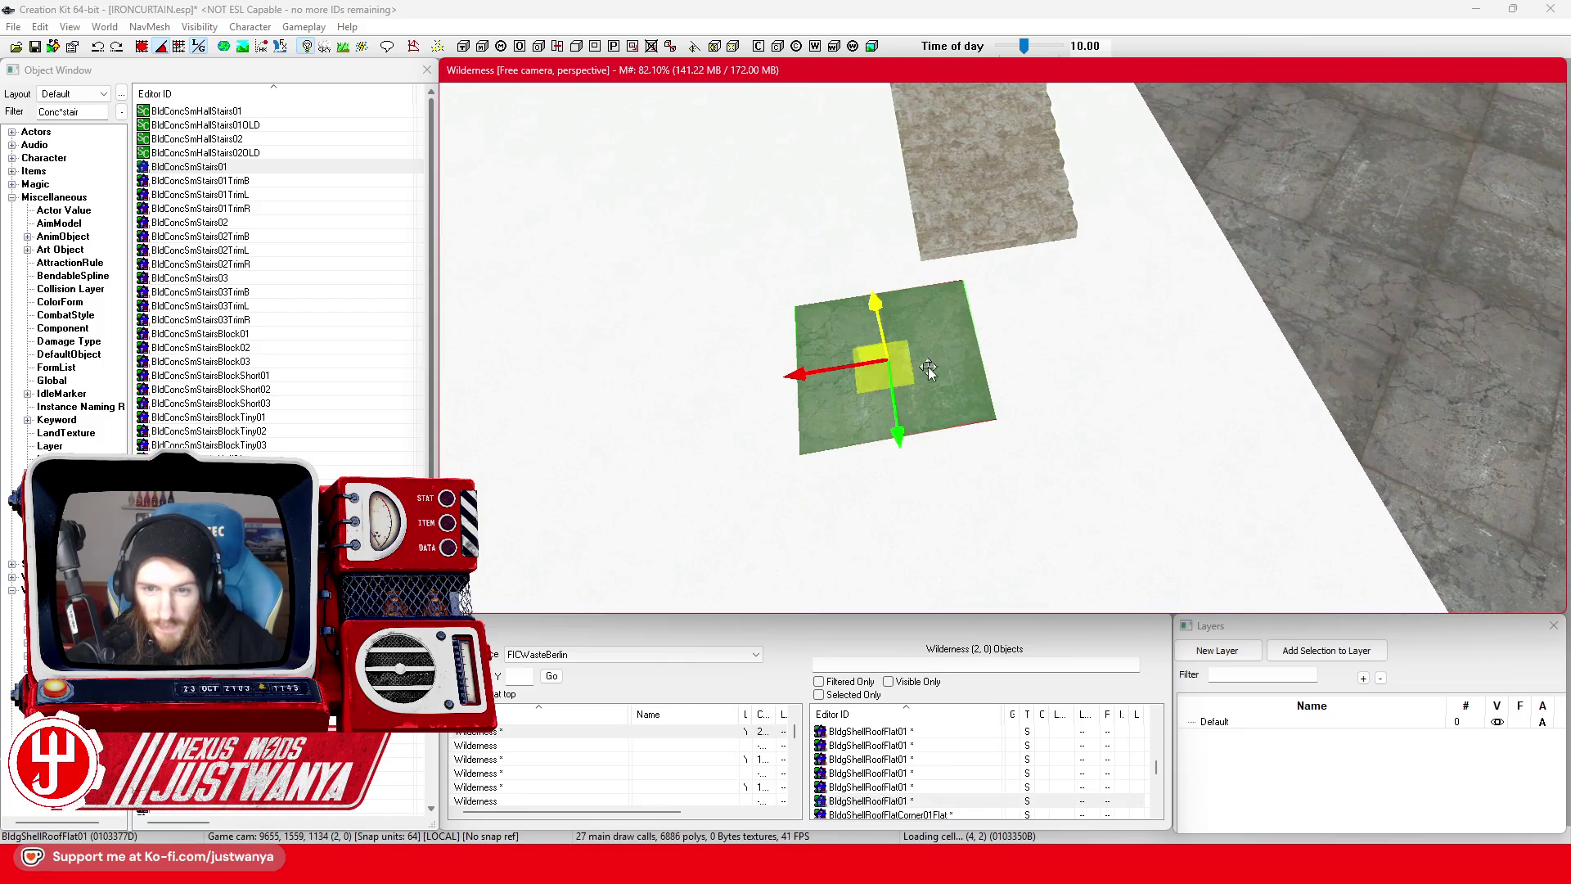
pyautogui.moveTo(929, 370); pyautogui.dragTo(1063, 345)
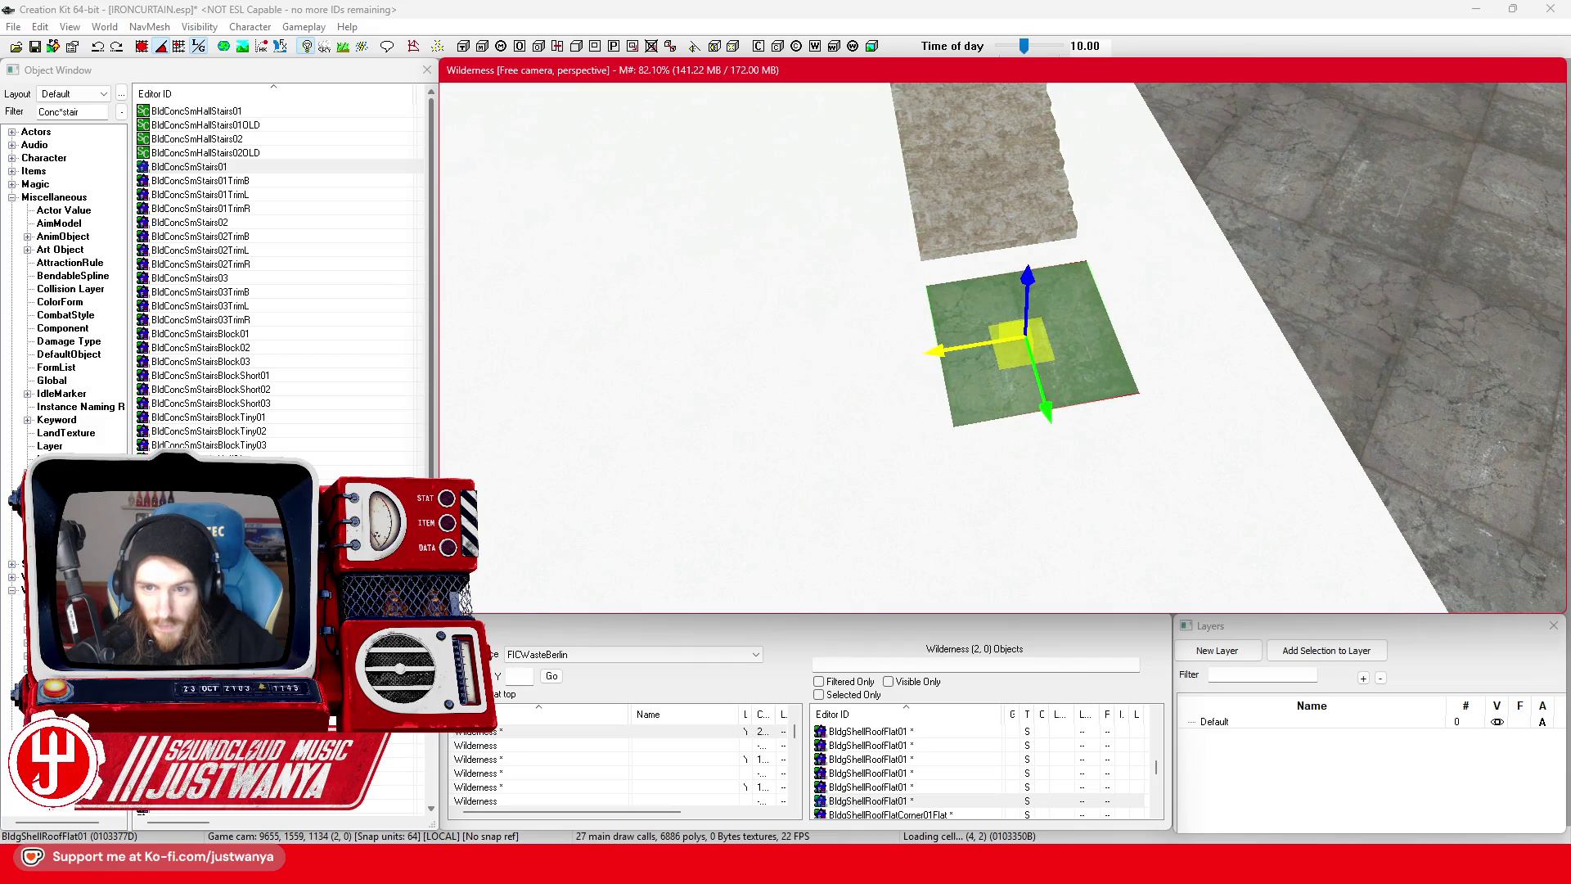
pyautogui.moveTo(1045, 401)
pyautogui.mouseDown()
pyautogui.moveTo(1038, 376)
pyautogui.moveTo(1098, 341)
pyautogui.moveTo(1180, 342)
pyautogui.mouseUp()
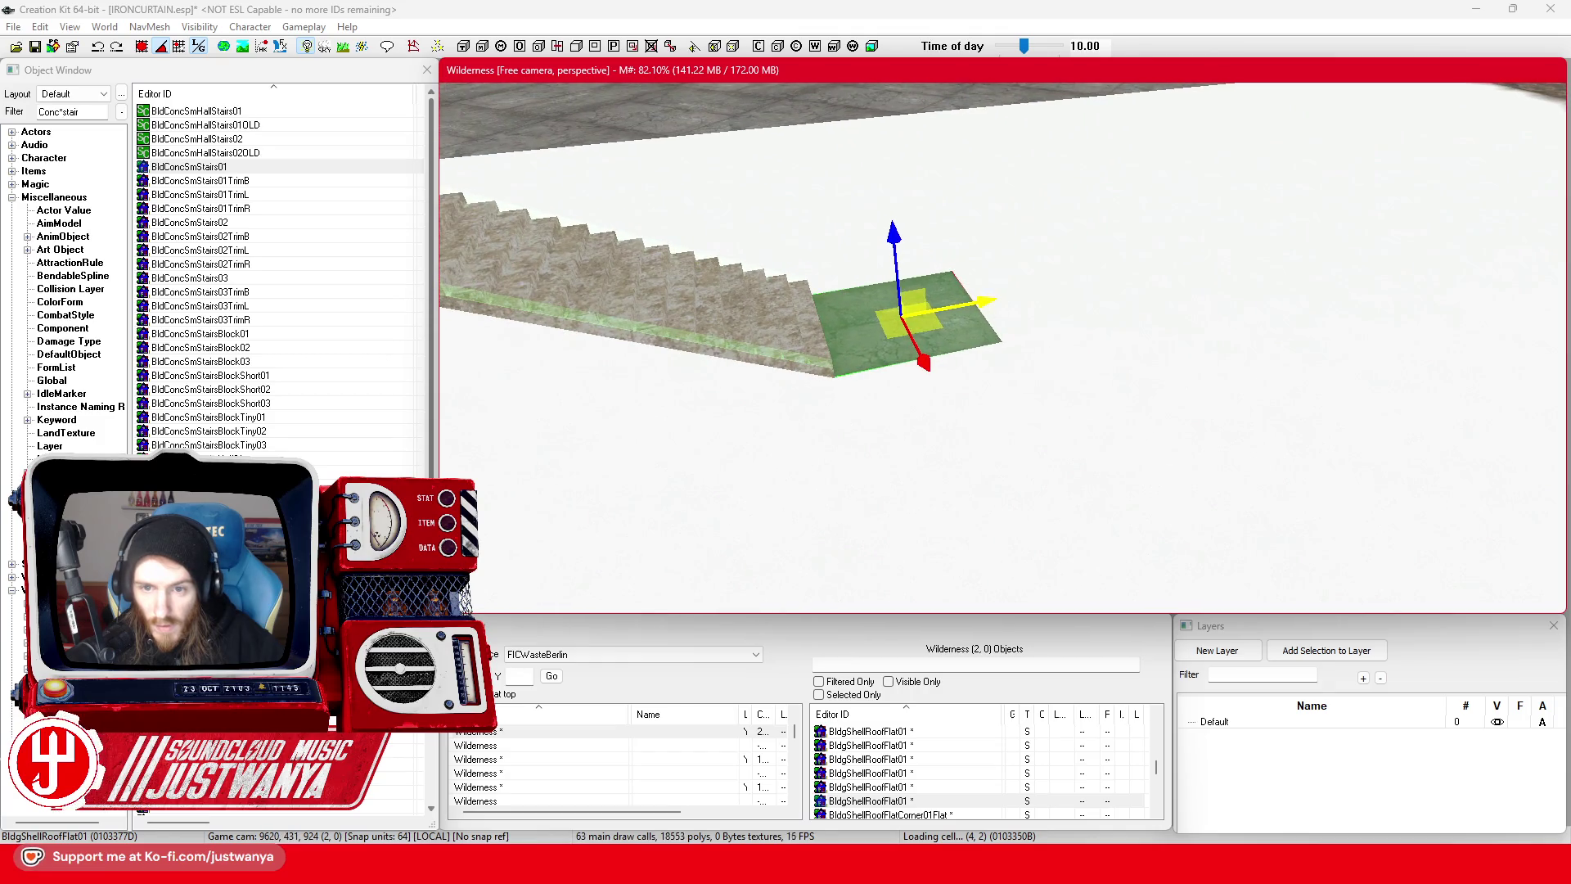
pyautogui.click(728, 330)
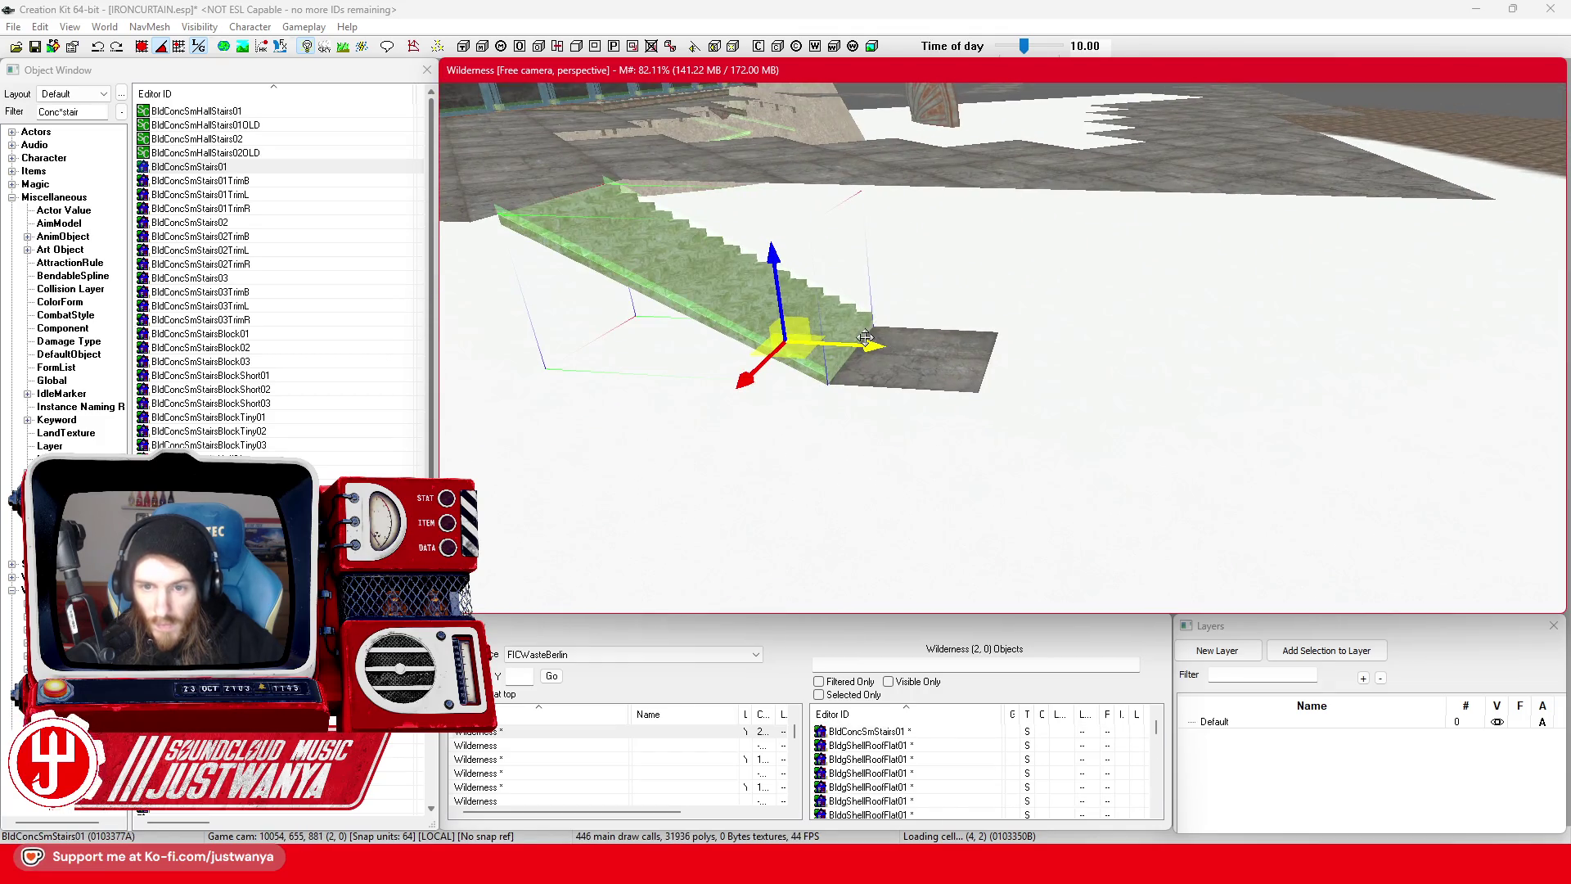
# - Duplicate the stair flight, sliding the copy along Y and down to landing height
pyautogui.hotkey('ctrl', 'd')
pyautogui.moveTo(865, 337); pyautogui.dragTo(1297, 366)
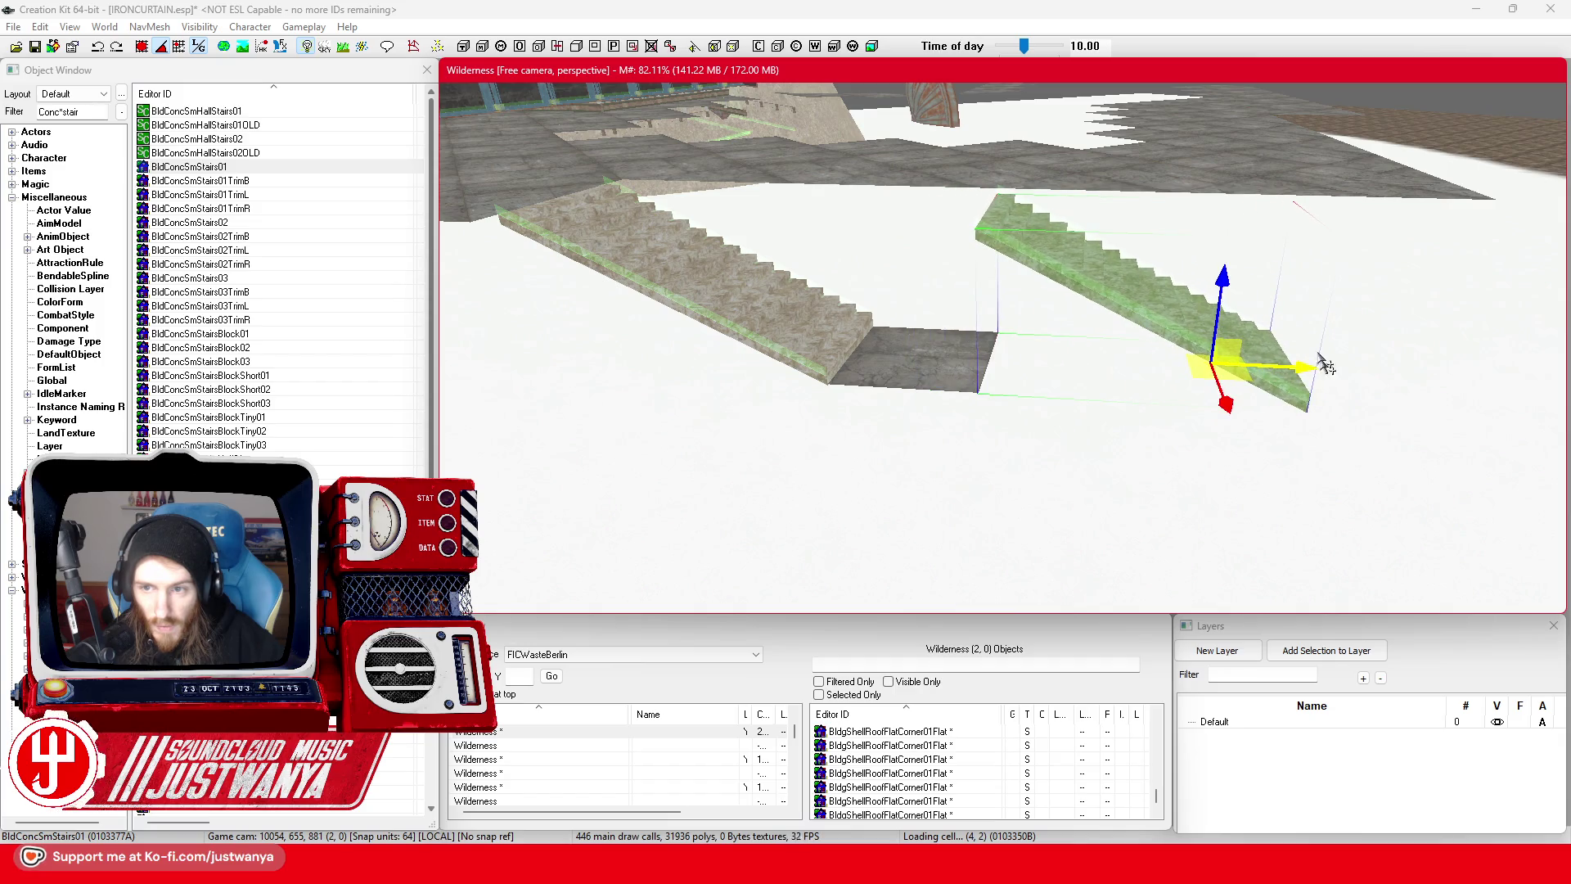
pyautogui.moveTo(1222, 311)
pyautogui.mouseDown()
pyautogui.moveTo(1205, 446)
pyautogui.moveTo(1070, 316)
pyautogui.moveTo(1101, 368)
pyautogui.moveTo(1209, 414)
pyautogui.mouseUp()
pyautogui.keyDown('ctrl'); pyautogui.click(1022, 321); pyautogui.keyUp('ctrl')
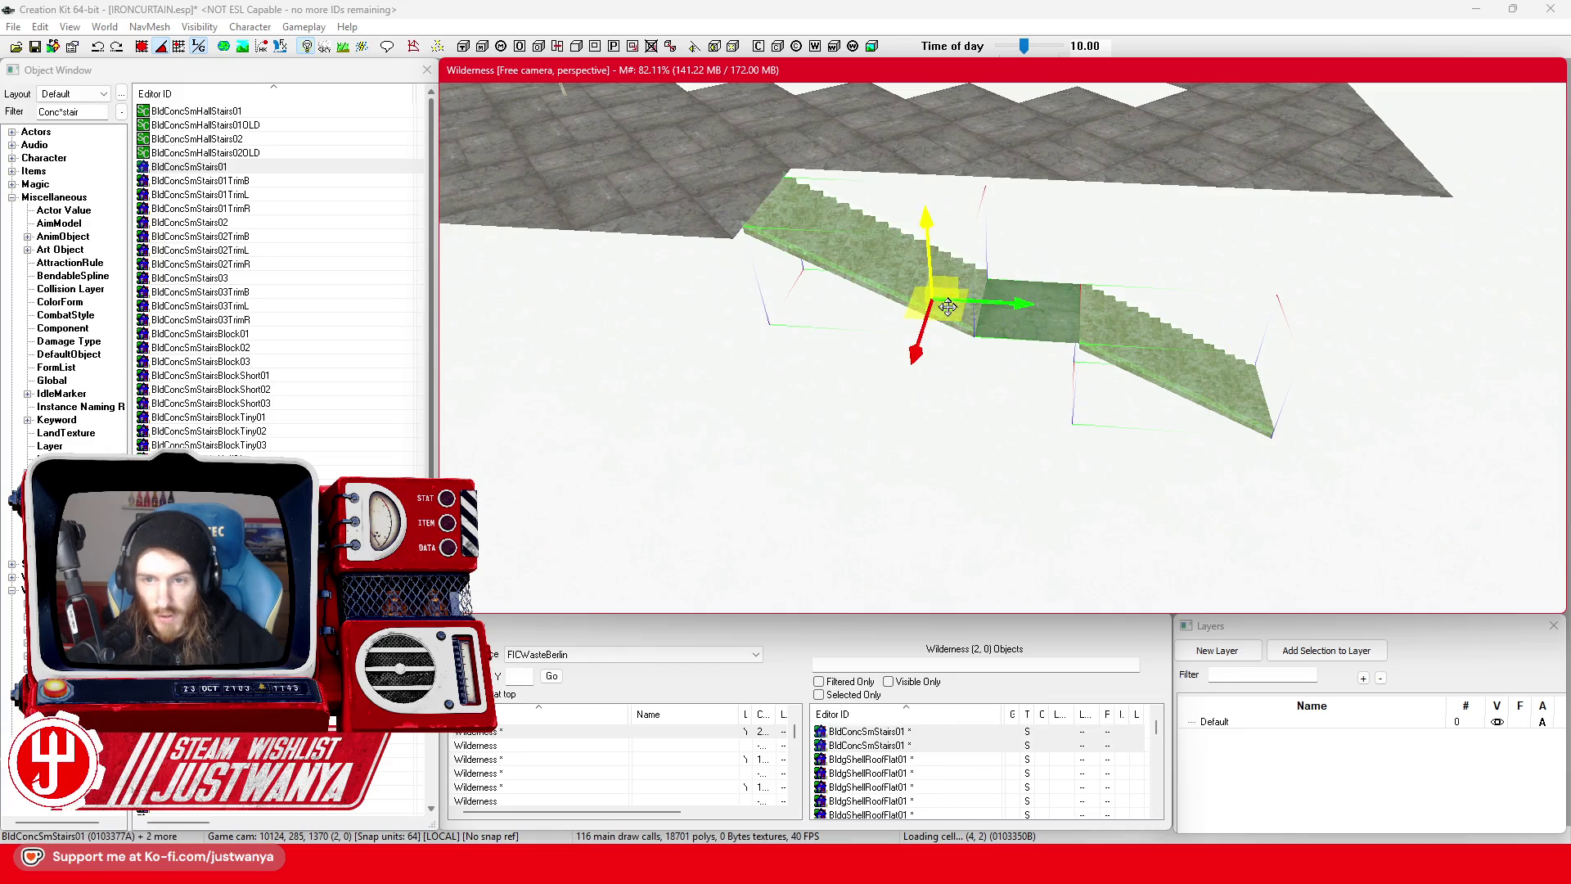
pyautogui.moveTo(947, 307)
pyautogui.mouseDown()
pyautogui.moveTo(924, 310)
pyautogui.moveTo(887, 238)
pyautogui.moveTo(867, 298)
pyautogui.mouseUp()
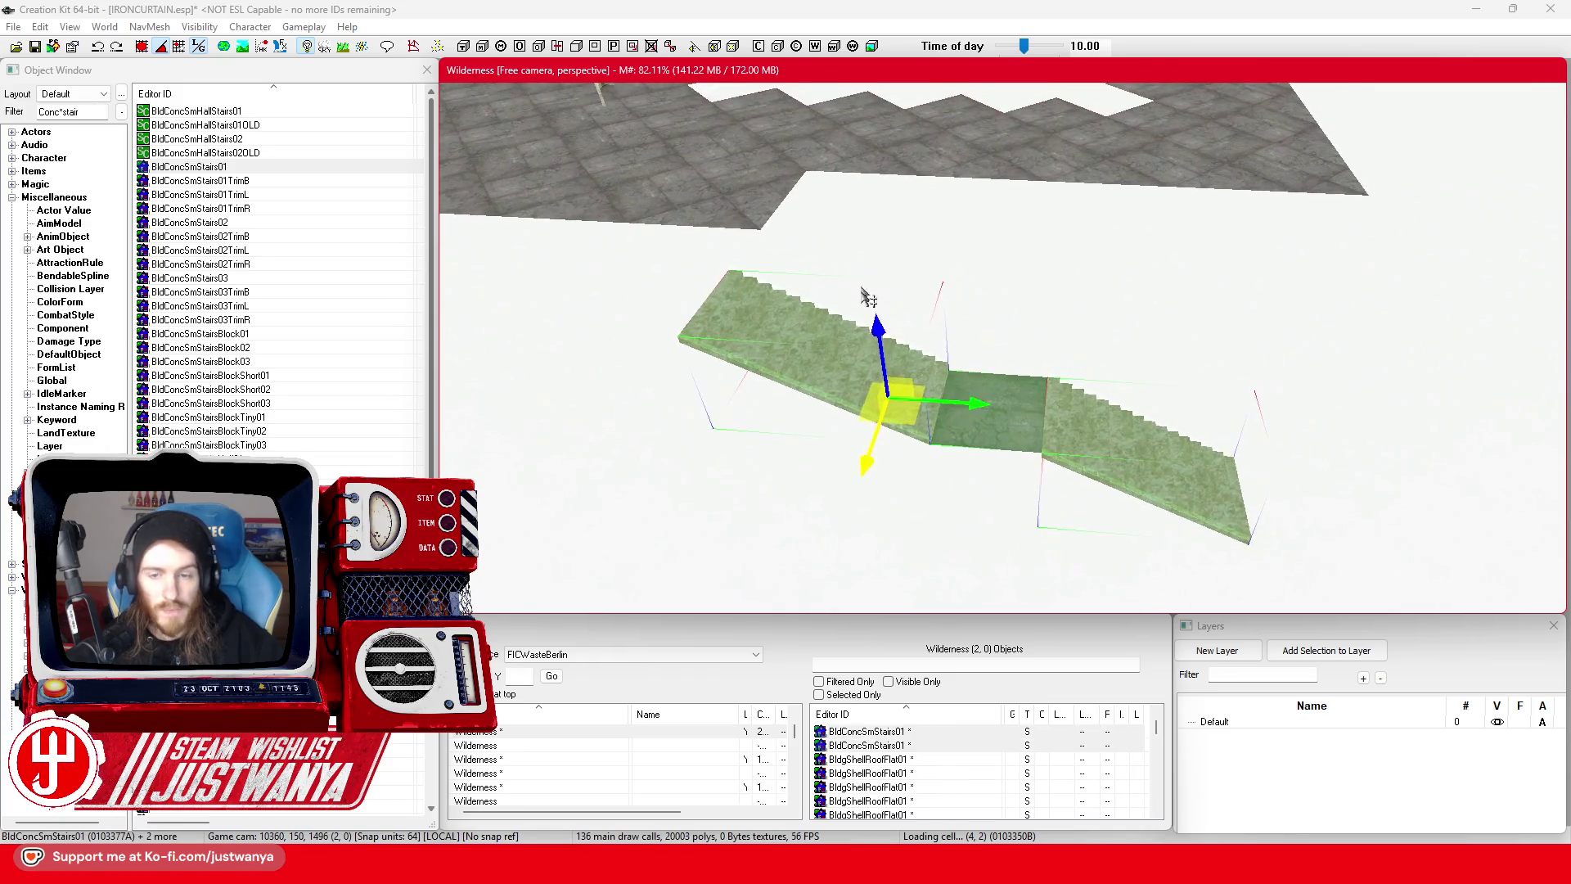
pyautogui.moveTo(916, 464); pyautogui.dragTo(915, 465)
pyautogui.hotkey('ctrl', 'z')
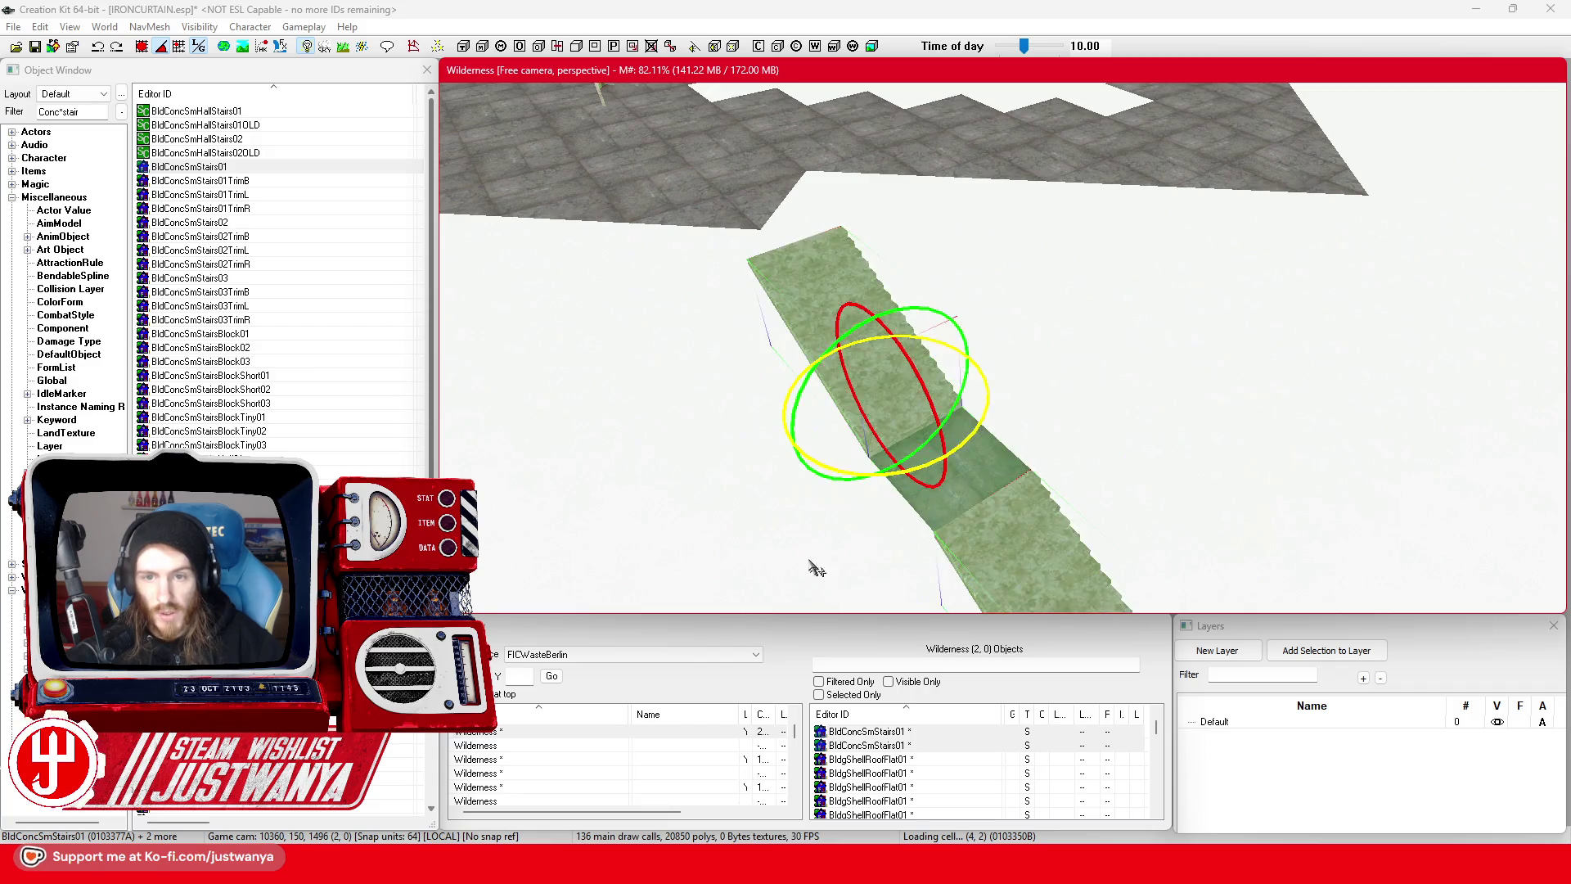
pyautogui.press('w')
# - Select both stair flights and move them up-left together
pyautogui.click(139, 48)
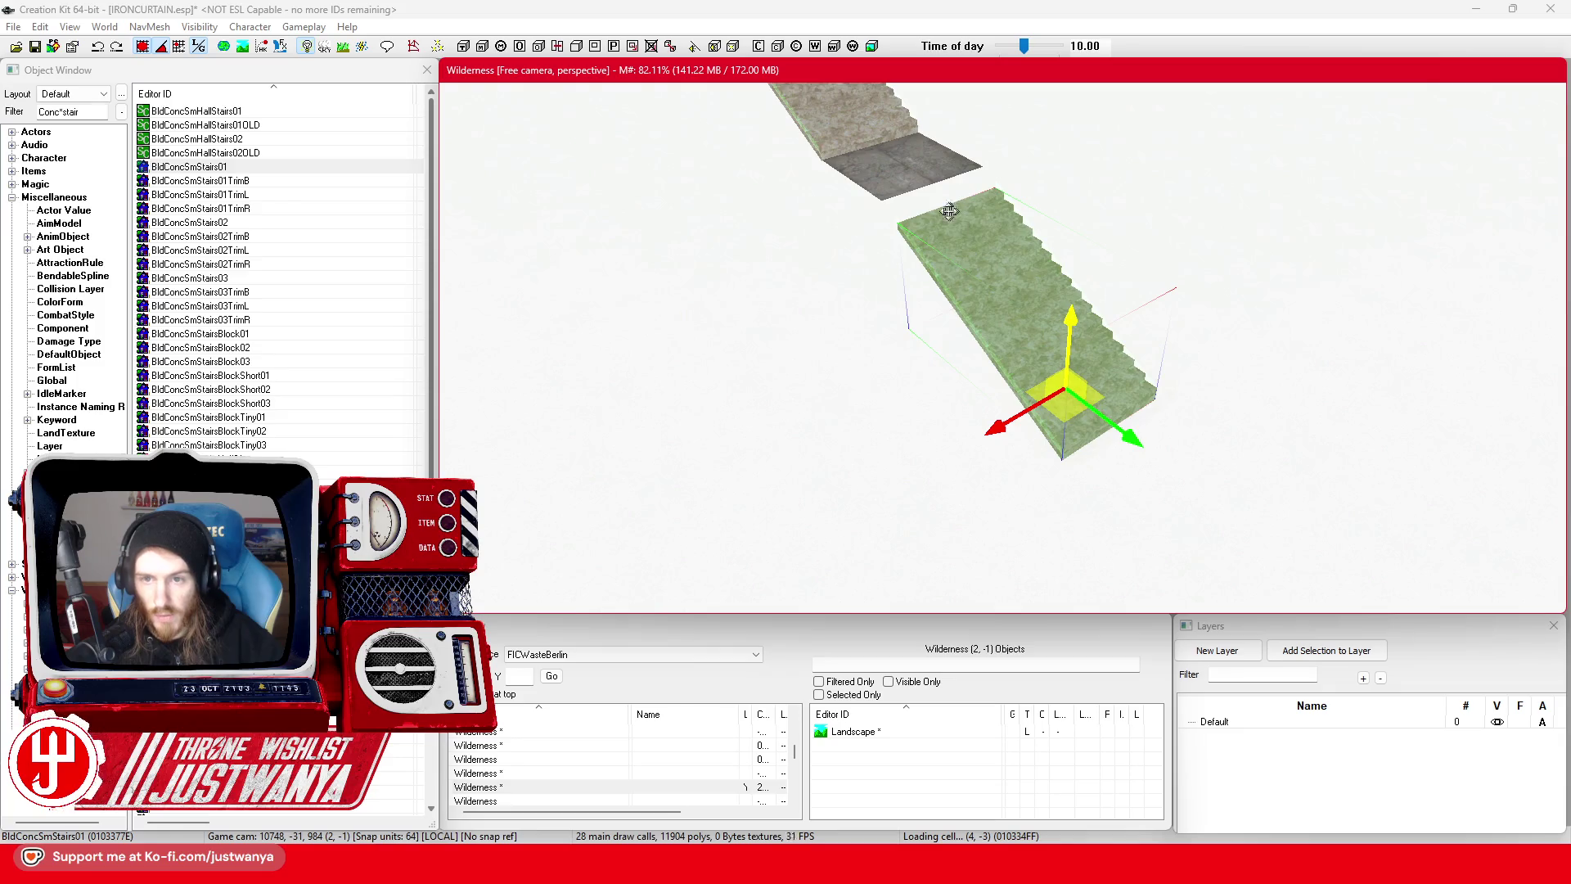
pyautogui.scroll(3, 923, 256)
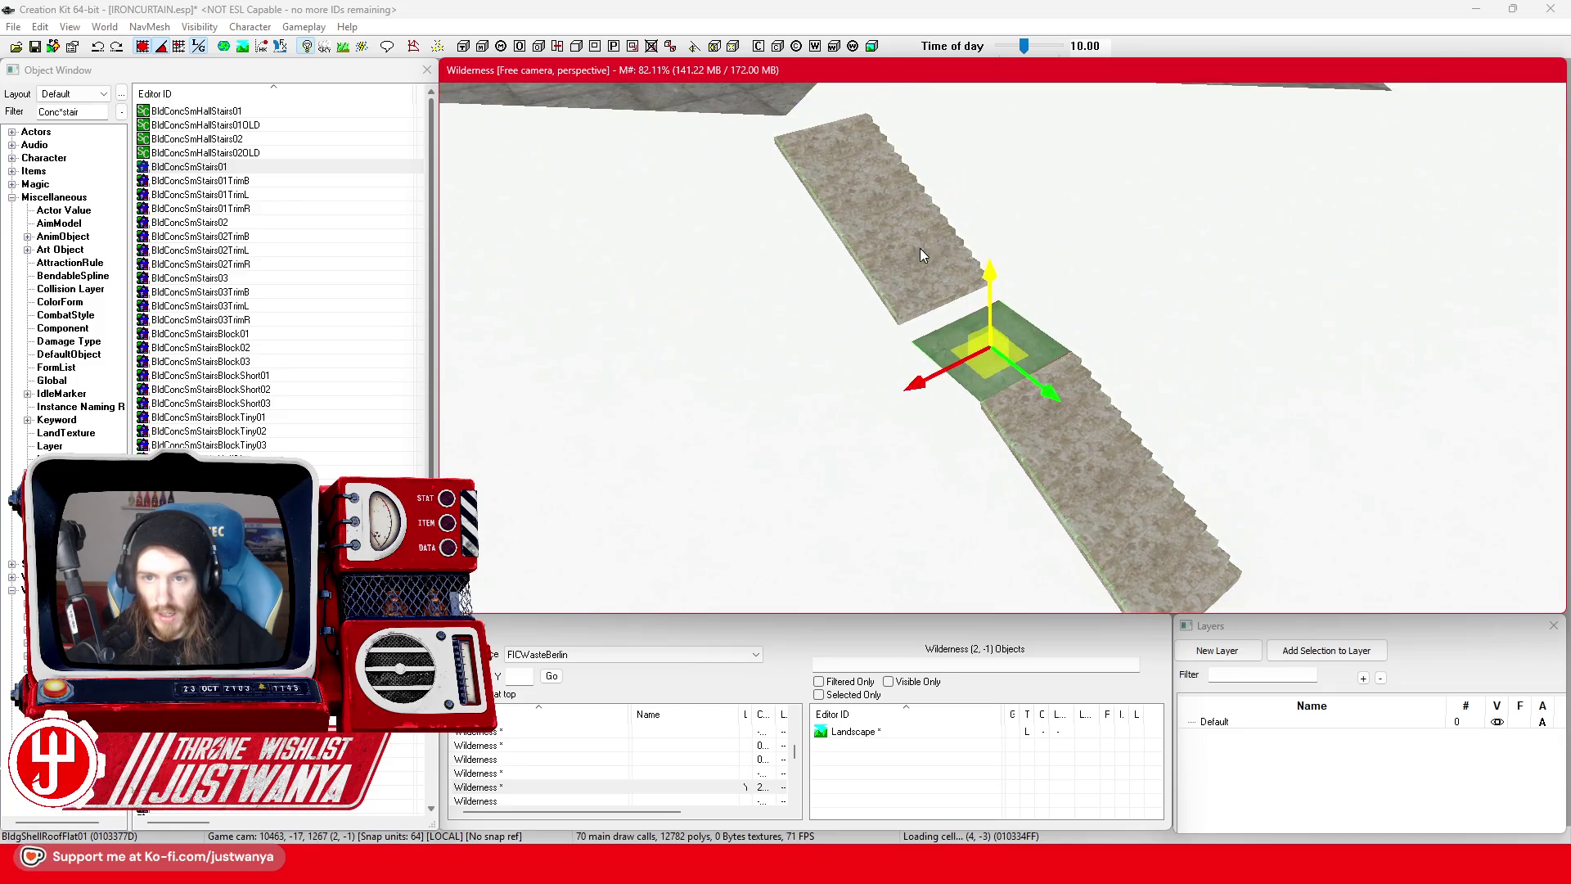
pyautogui.scroll(-3, 926, 217)
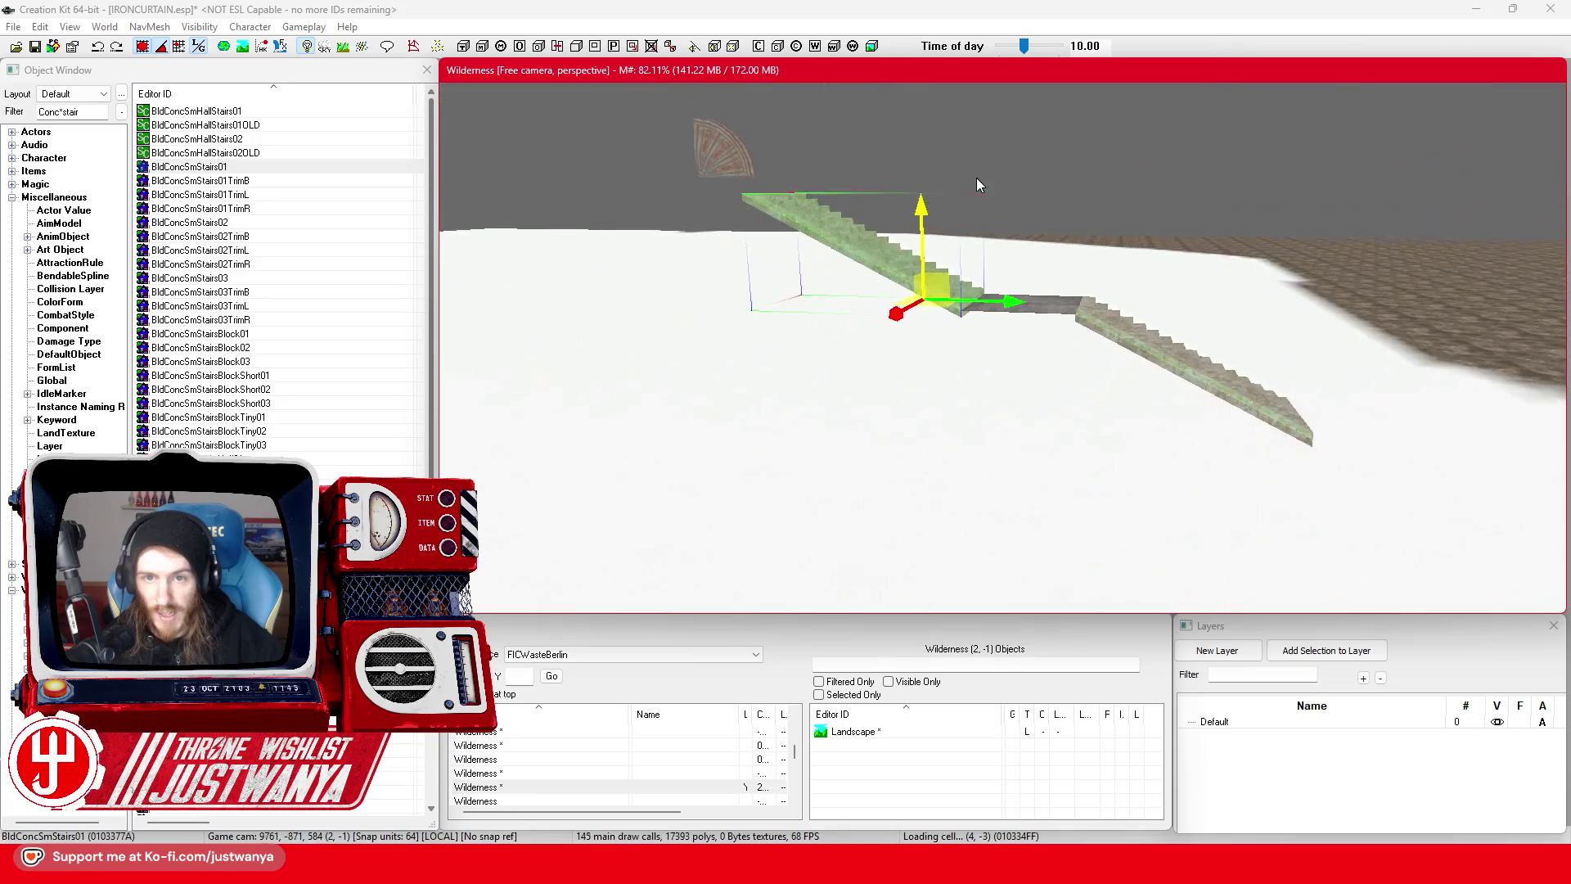
pyautogui.scroll(3, 962, 214)
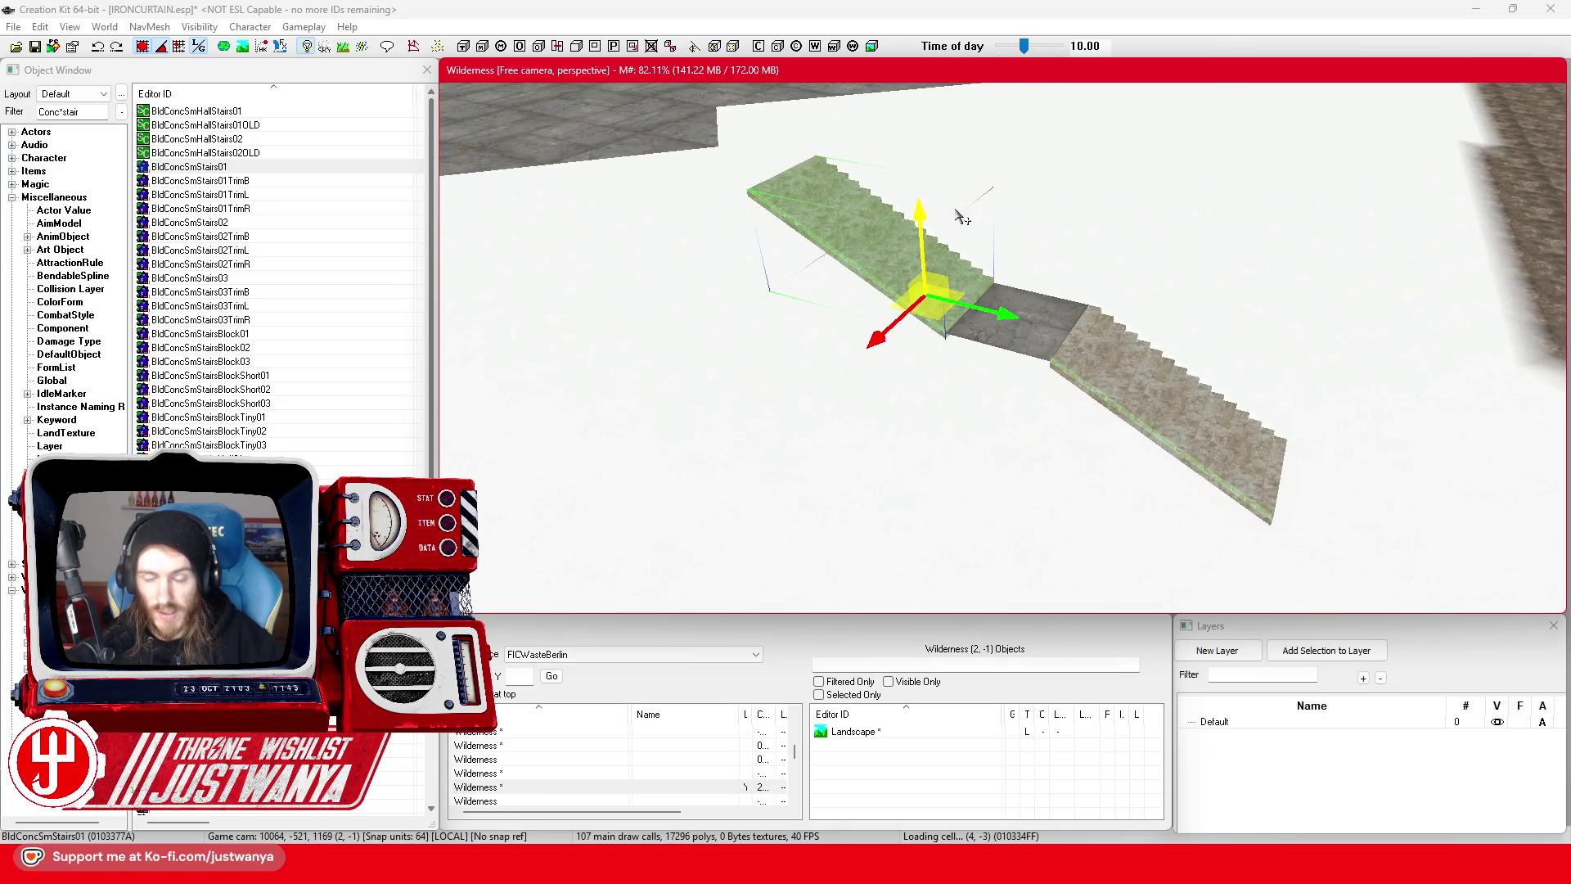
pyautogui.moveTo(963, 215); pyautogui.dragTo(1041, 288)
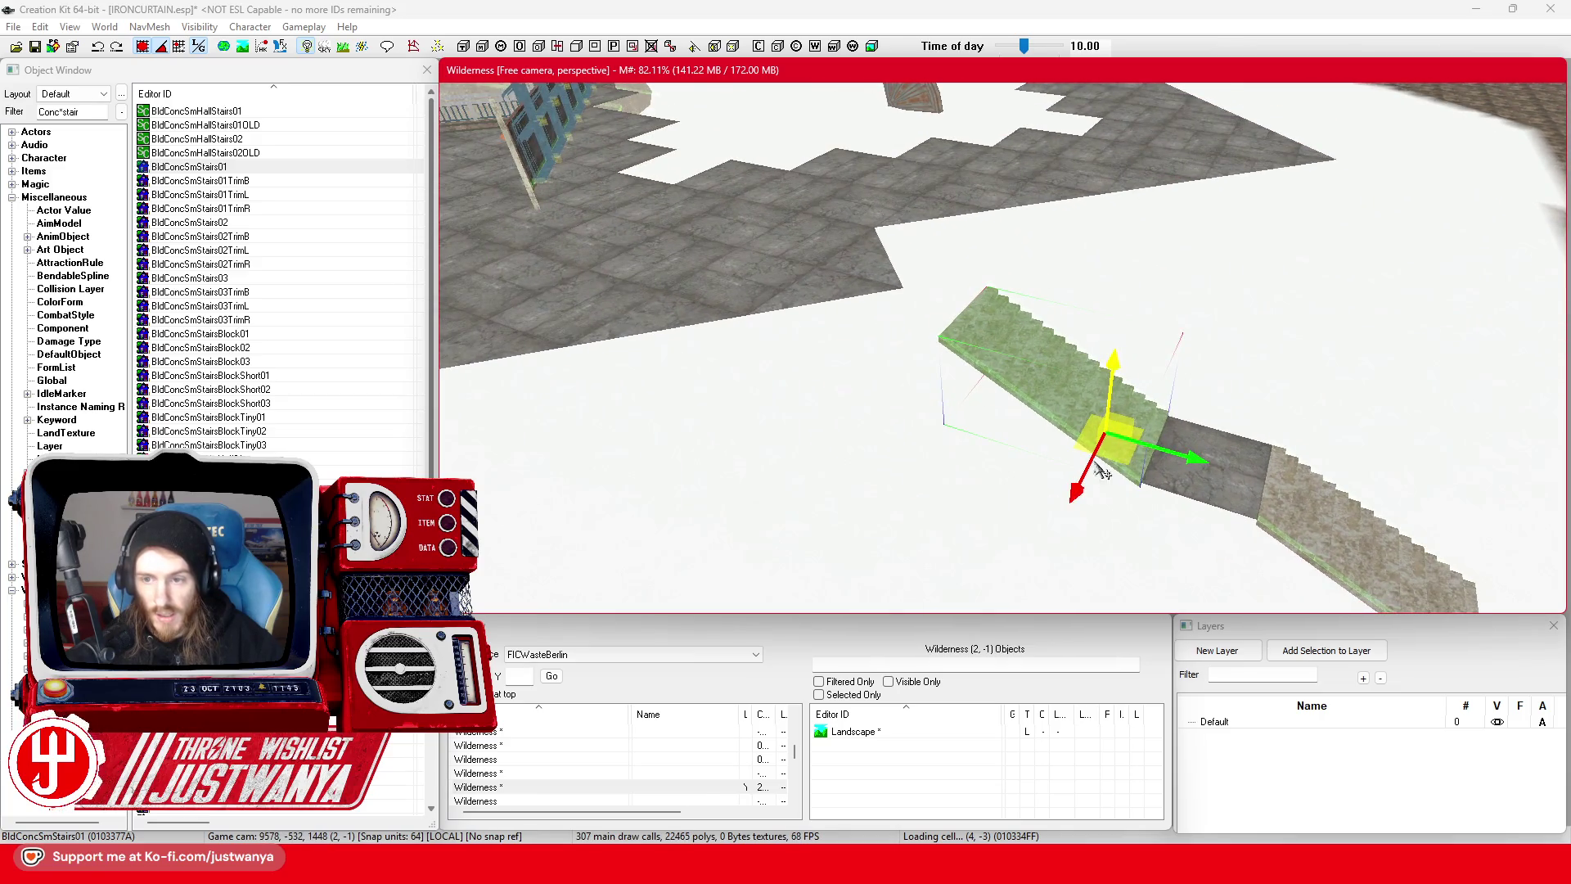
pyautogui.keyDown('ctrl'); pyautogui.click(1335, 559); pyautogui.keyUp('ctrl')
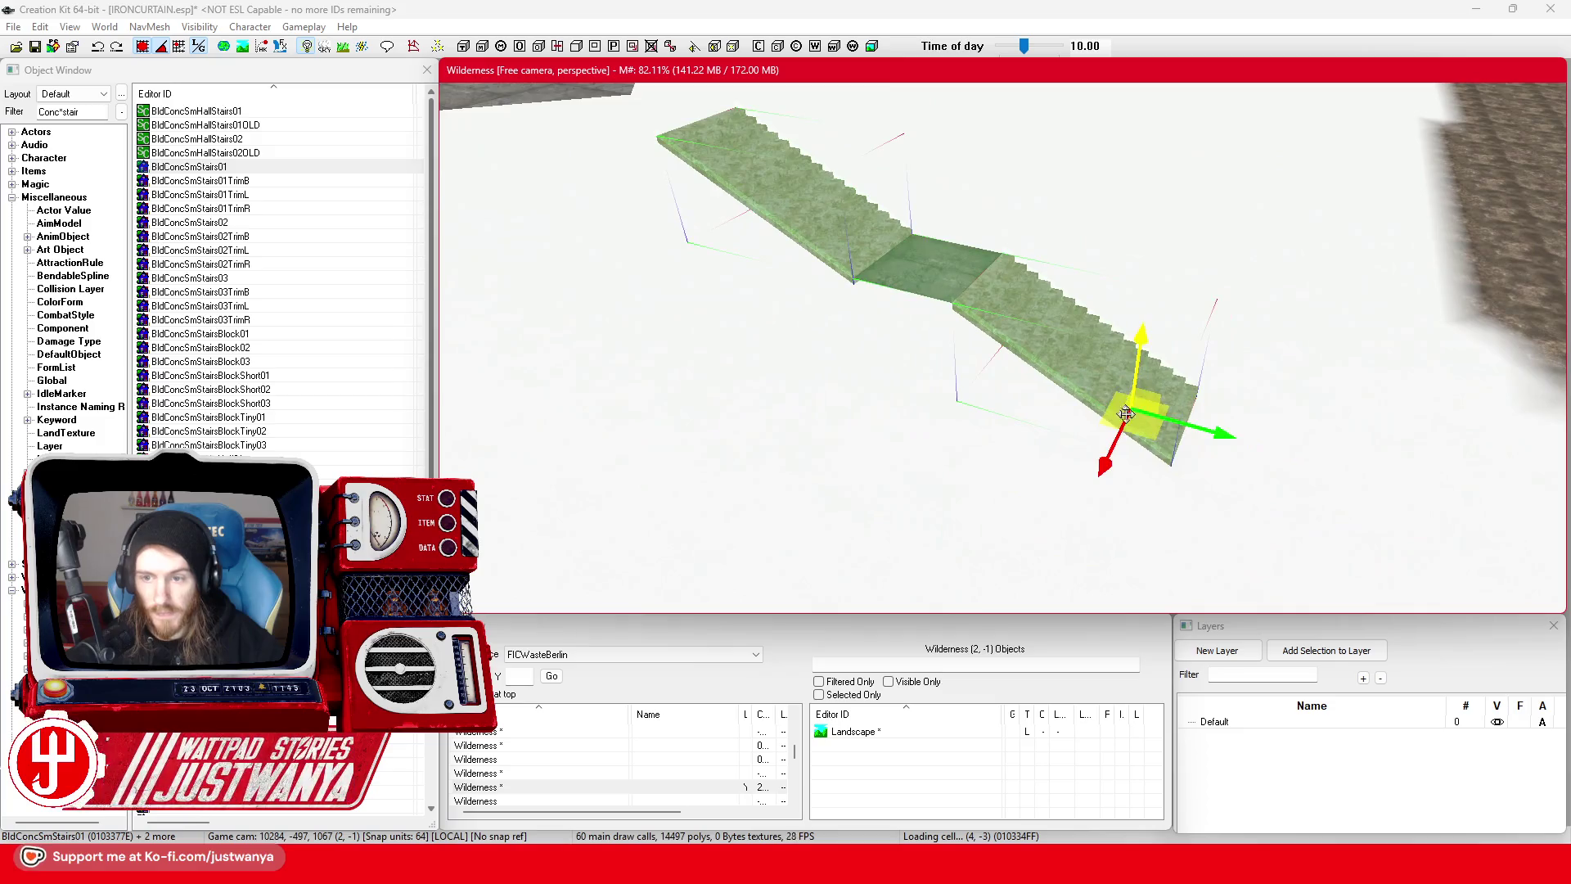
pyautogui.press('e')
pyautogui.press('w')
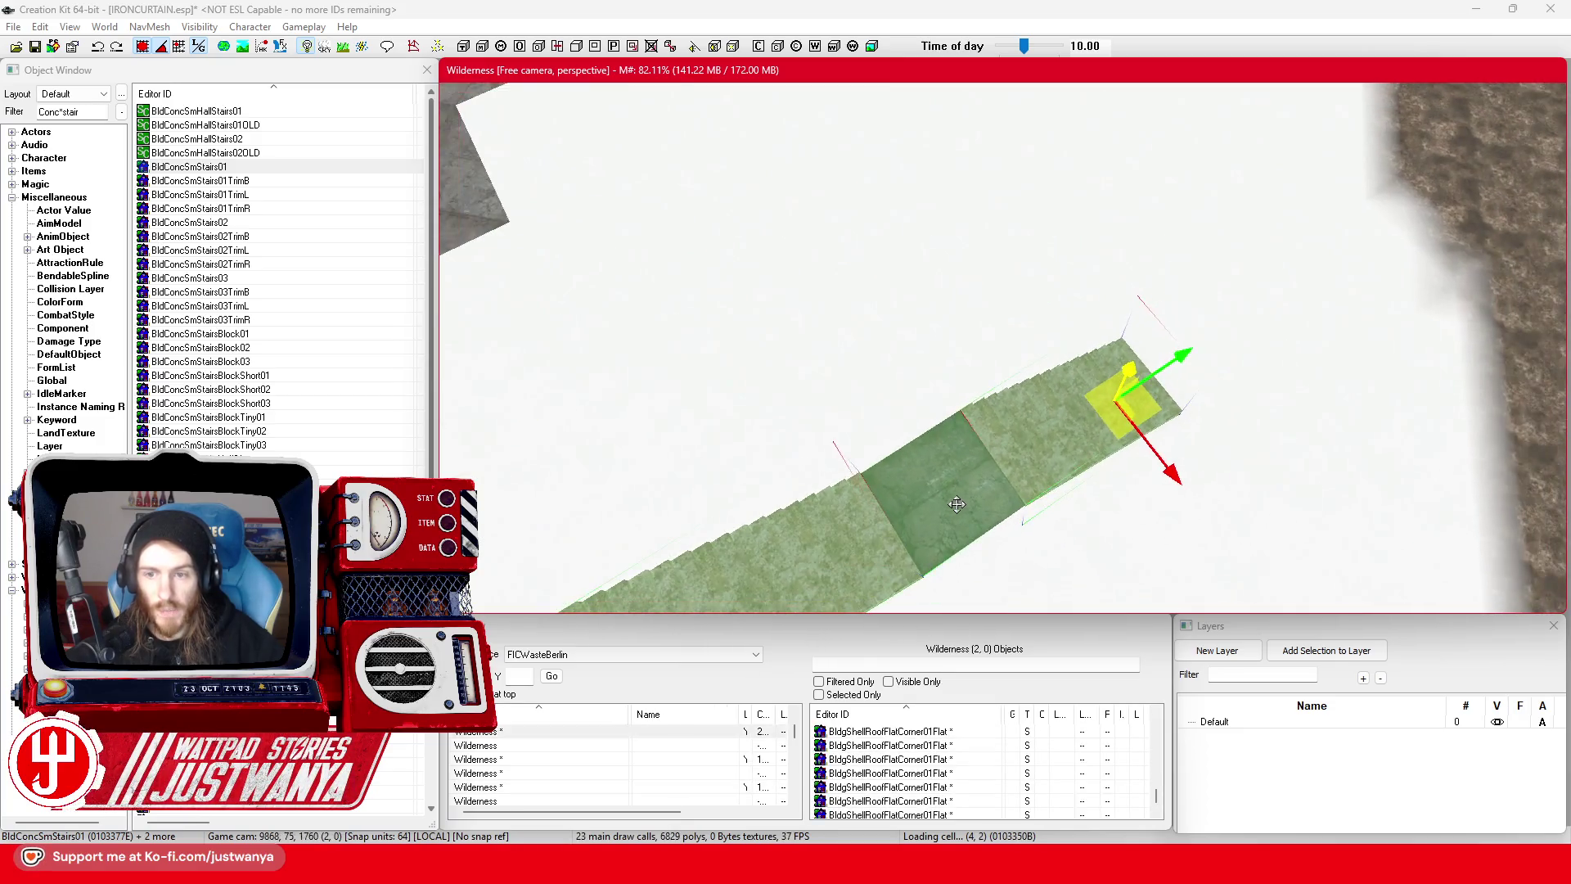
pyautogui.click(163, 47)
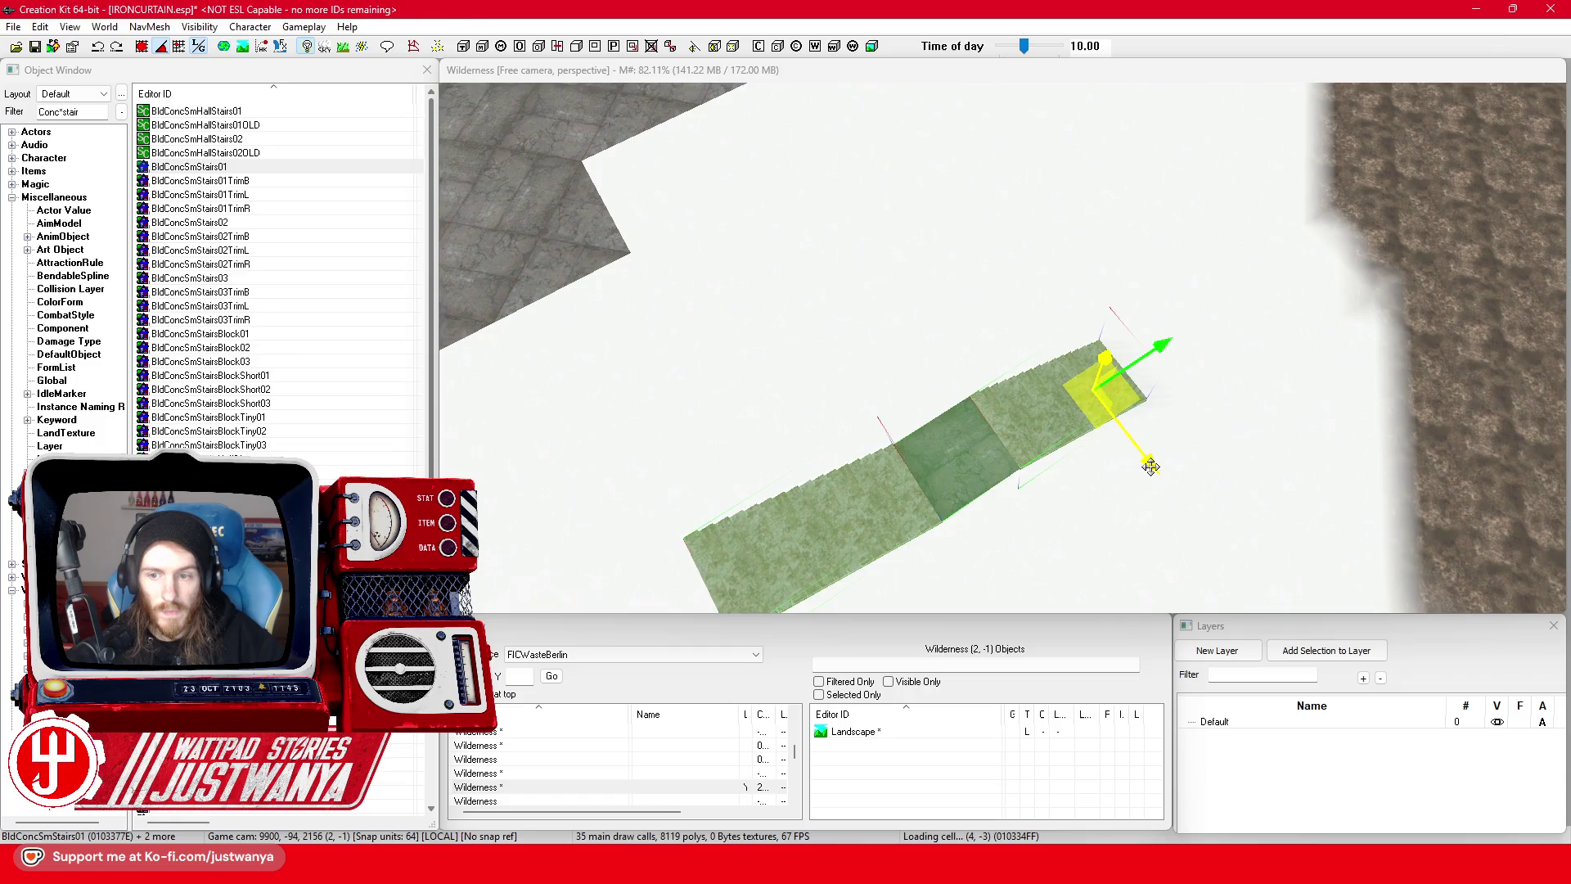
pyautogui.moveTo(1150, 467); pyautogui.dragTo(966, 274)
# - Shift the selected flights right and down to line them up with the landing
pyautogui.press('shift')
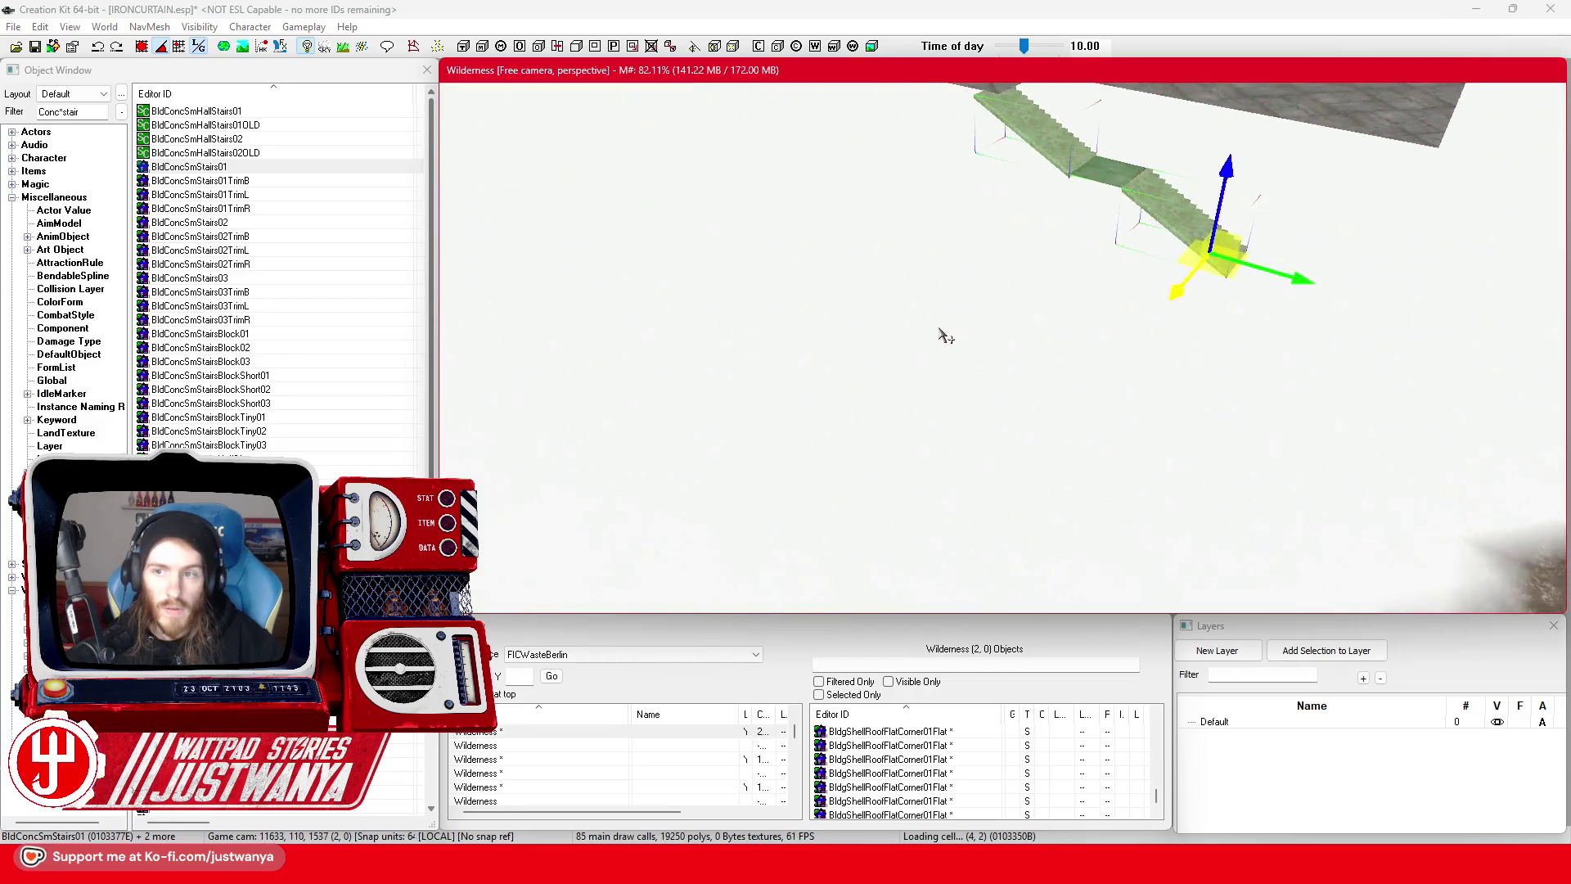
pyautogui.moveTo(1055, 413); pyautogui.dragTo(1086, 433)
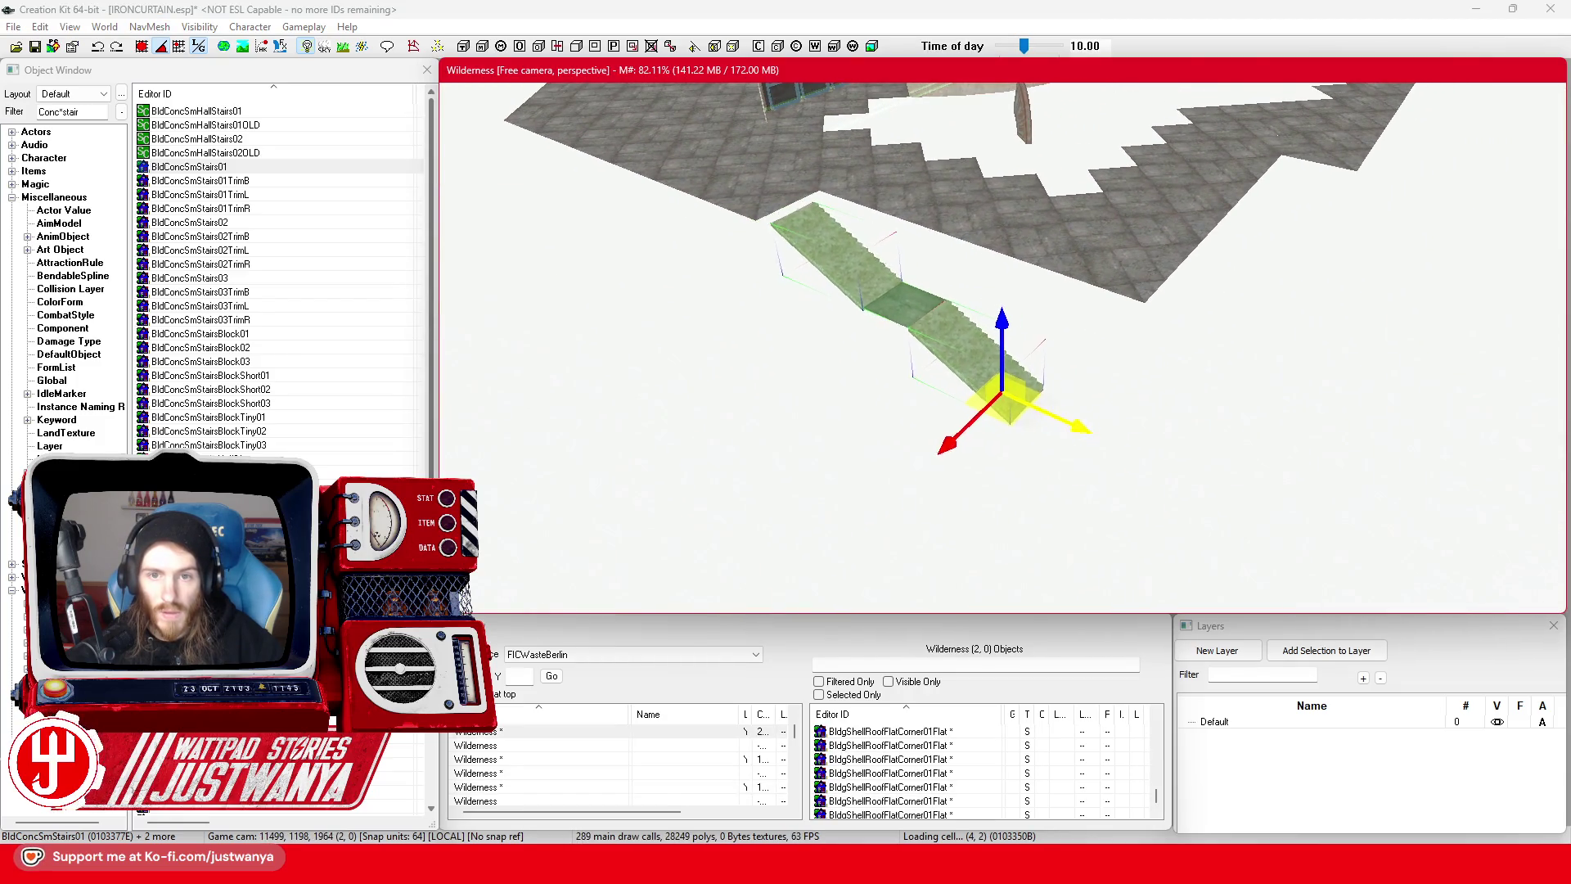
pyautogui.press('shift')
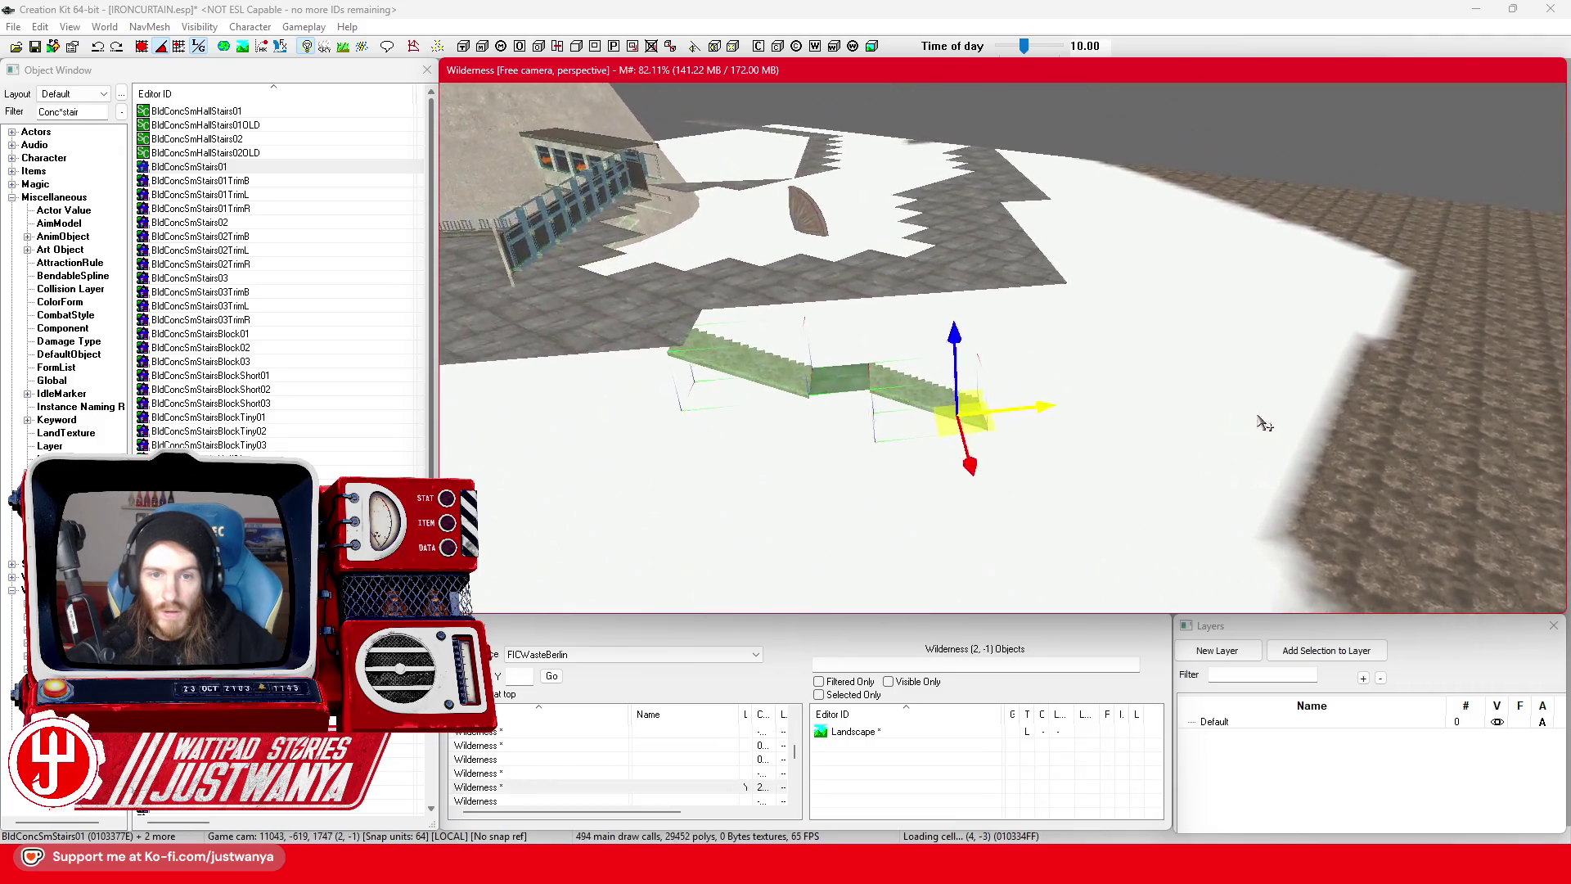
pyautogui.scroll(5, 1091, 382)
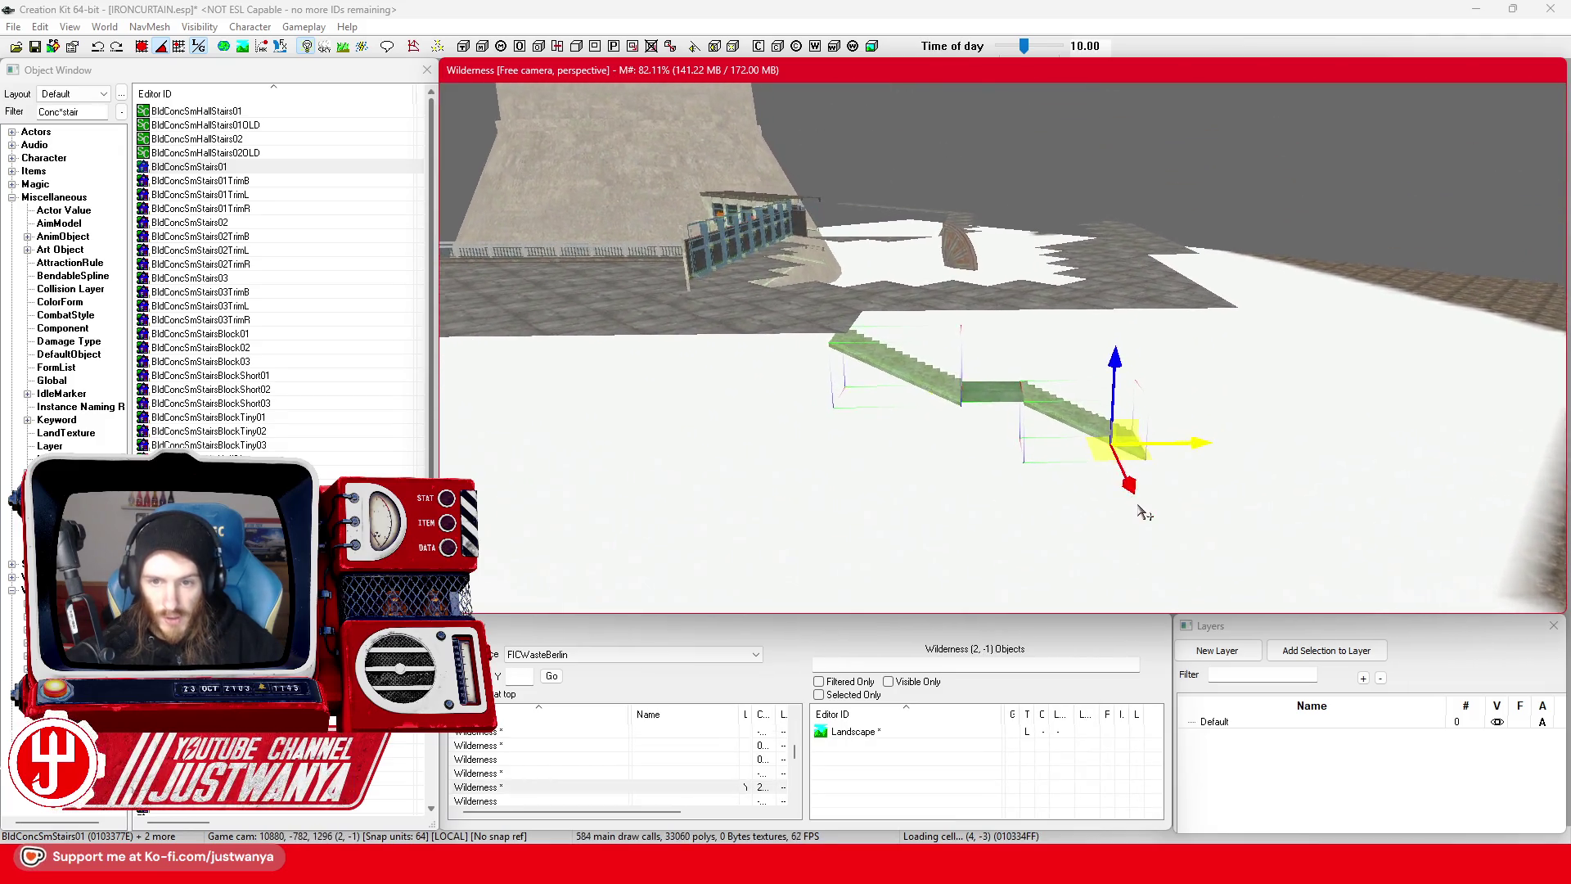
pyautogui.scroll(2, 1144, 512)
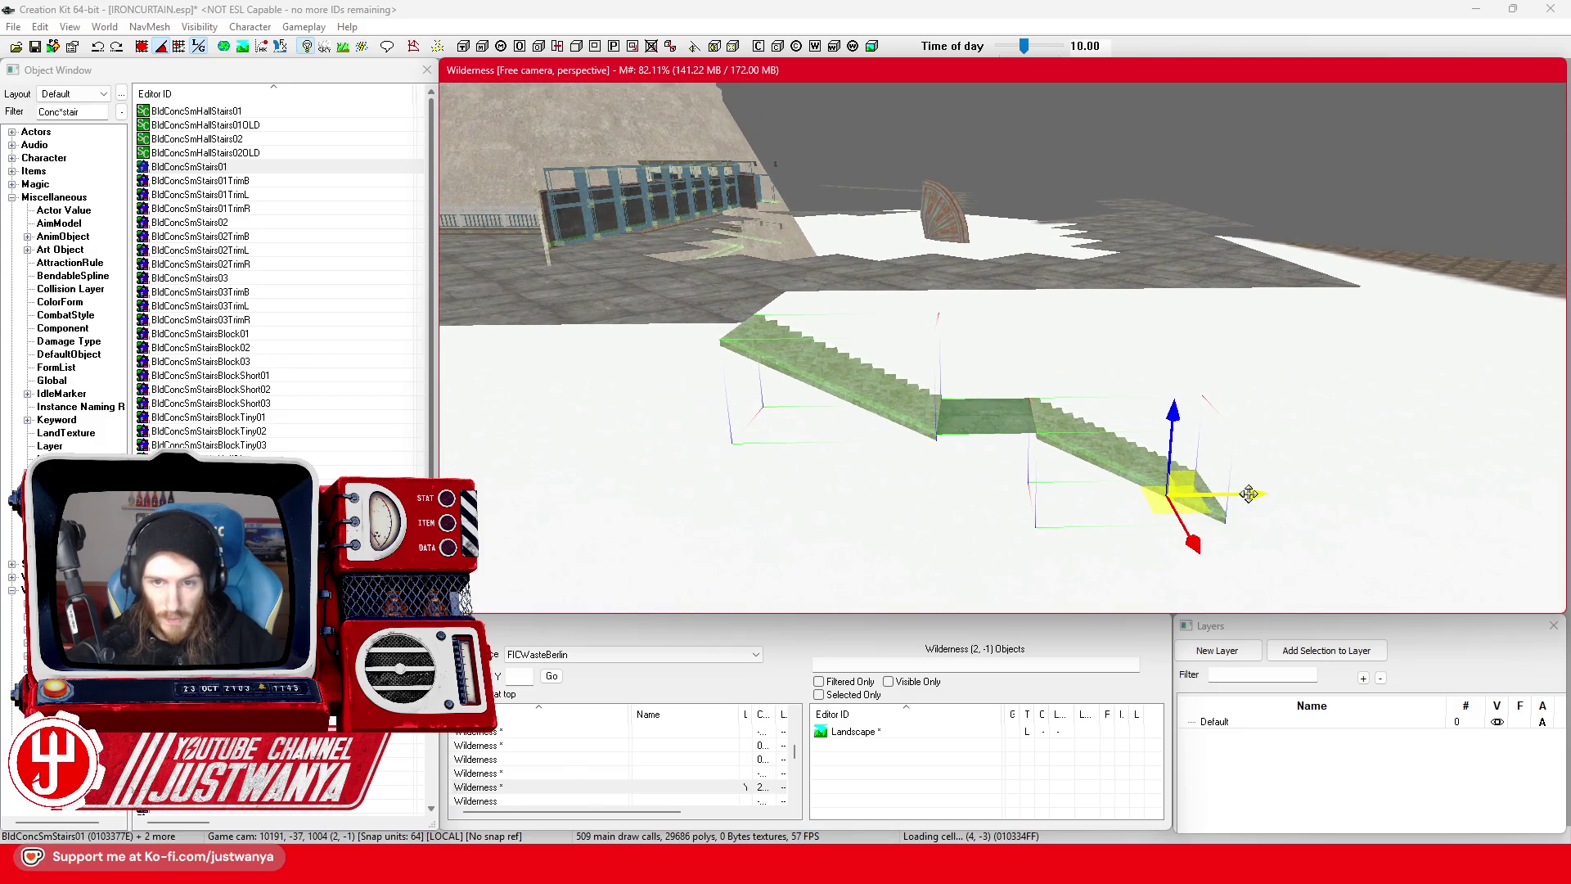
pyautogui.press('shift')
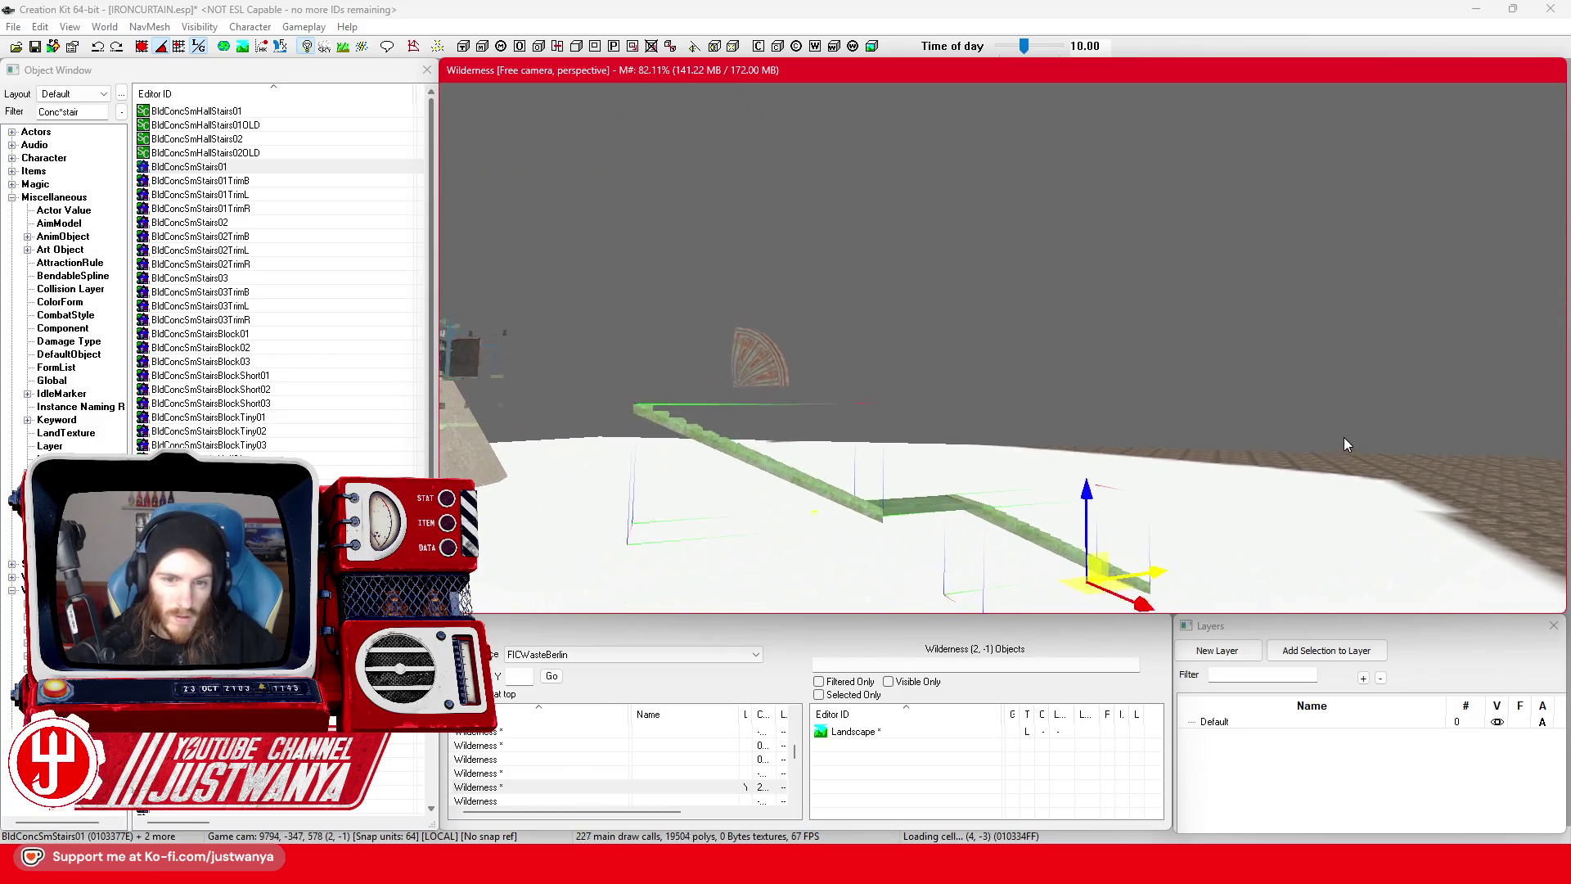
pyautogui.press('shift')
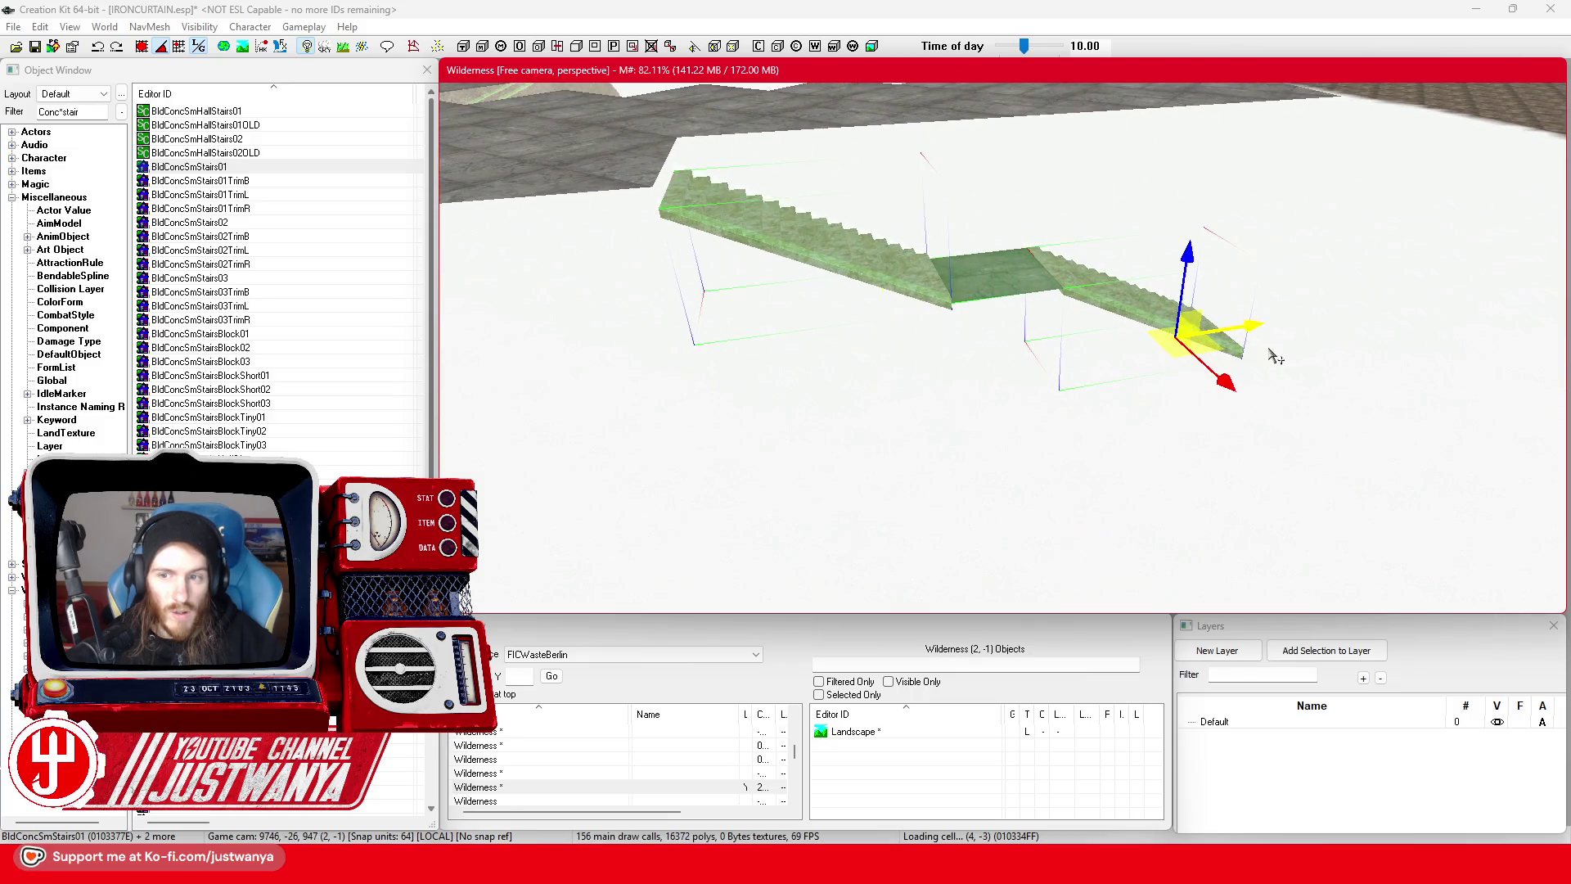
# - Orbit around the staircase and save IRONCURTAIN.esp
pyautogui.press('shift')
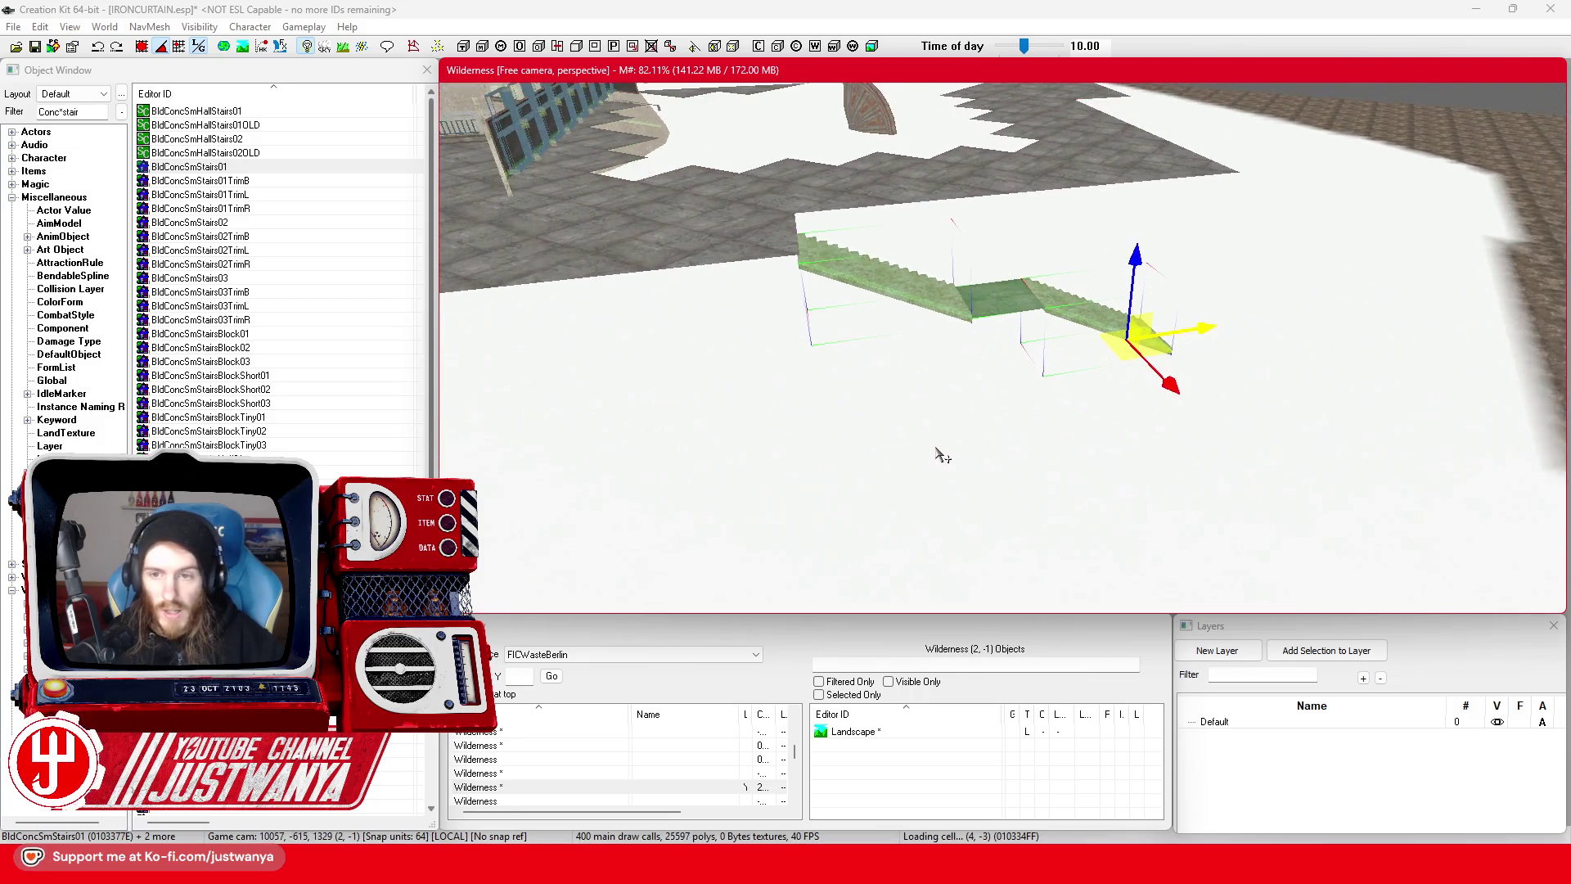
pyautogui.press('shift')
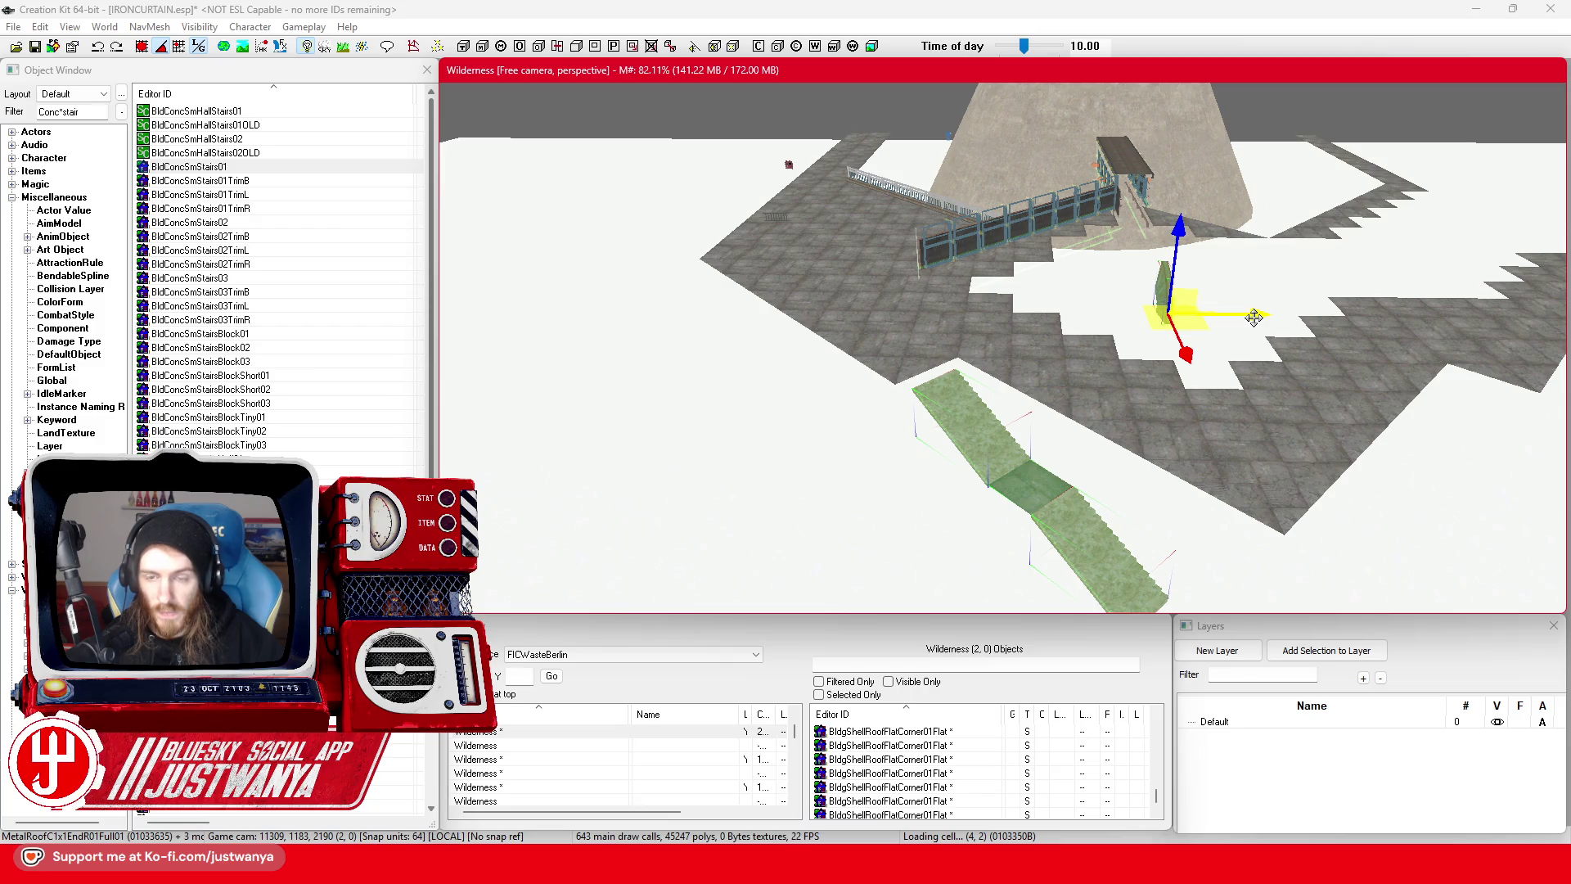
pyautogui.press('shift')
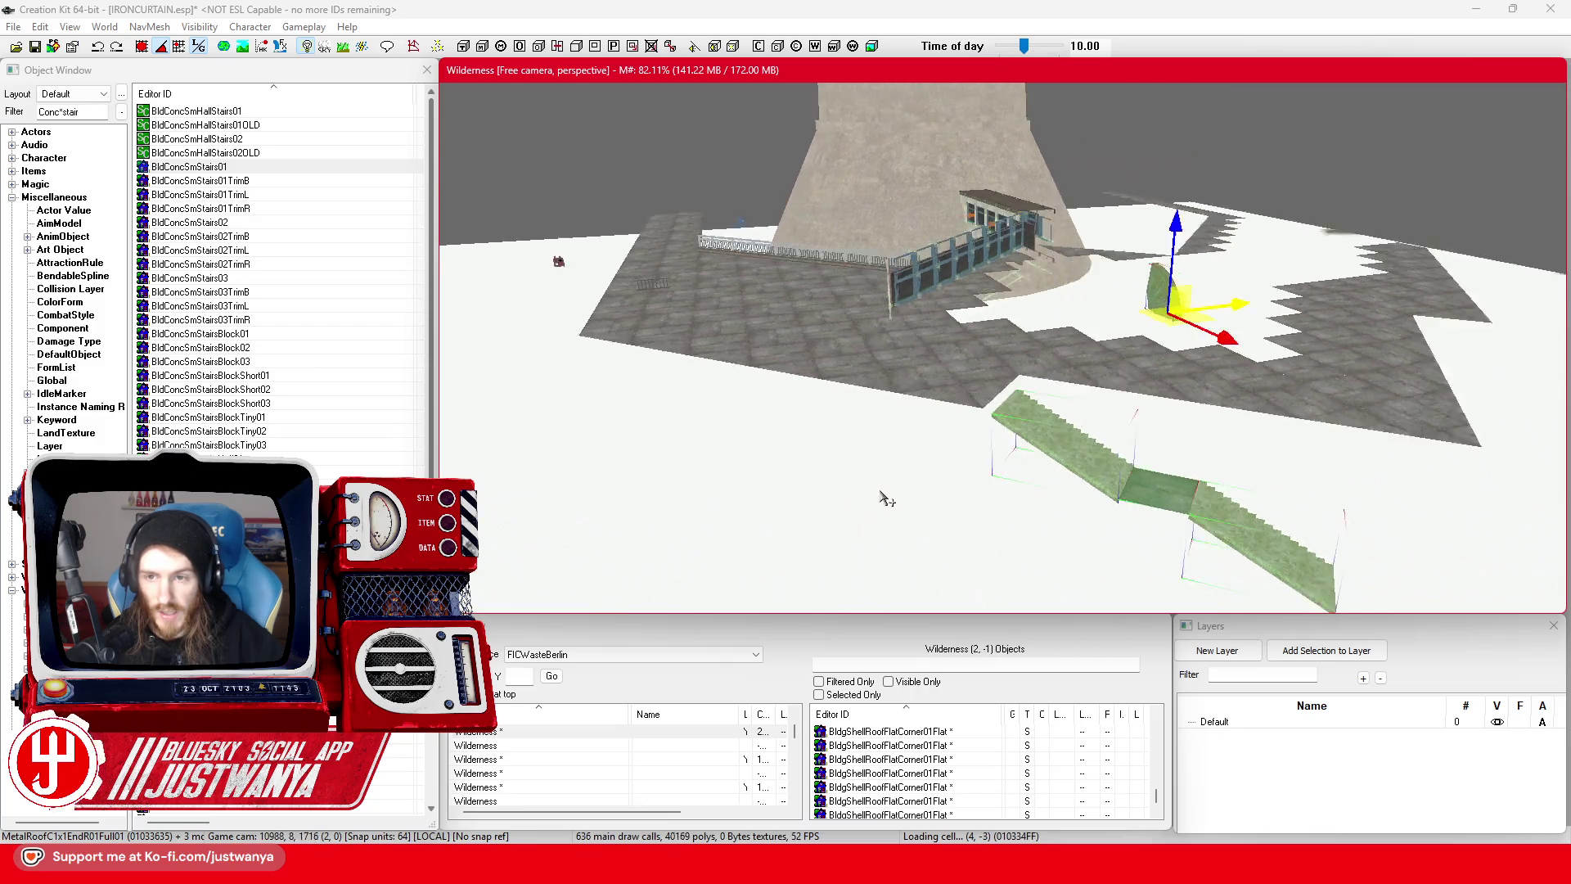
pyautogui.press('shift')
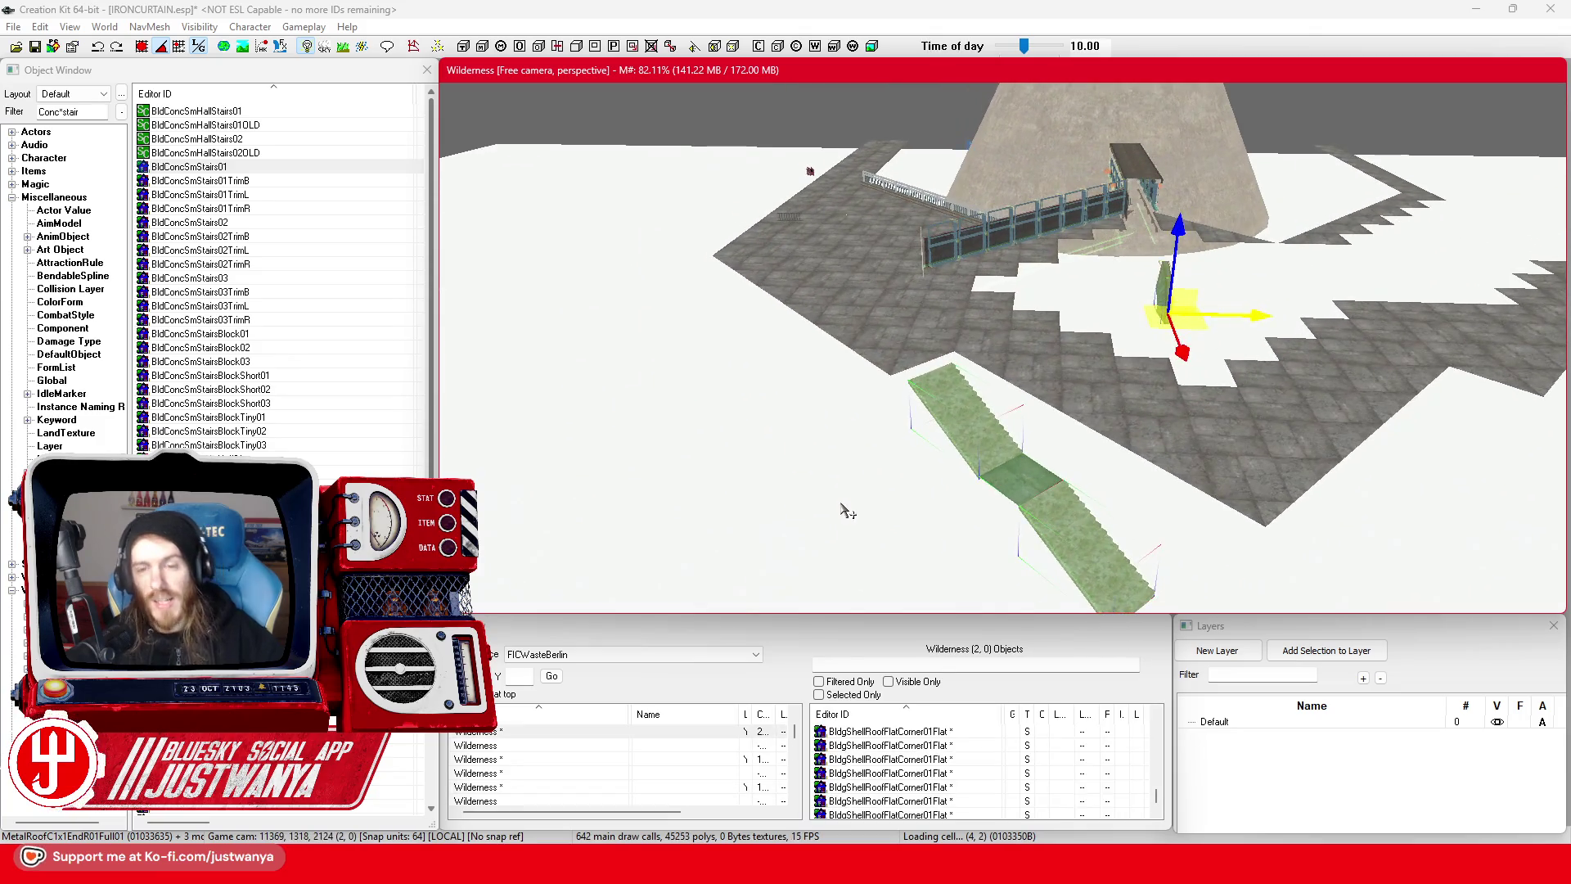
pyautogui.click(35, 46)
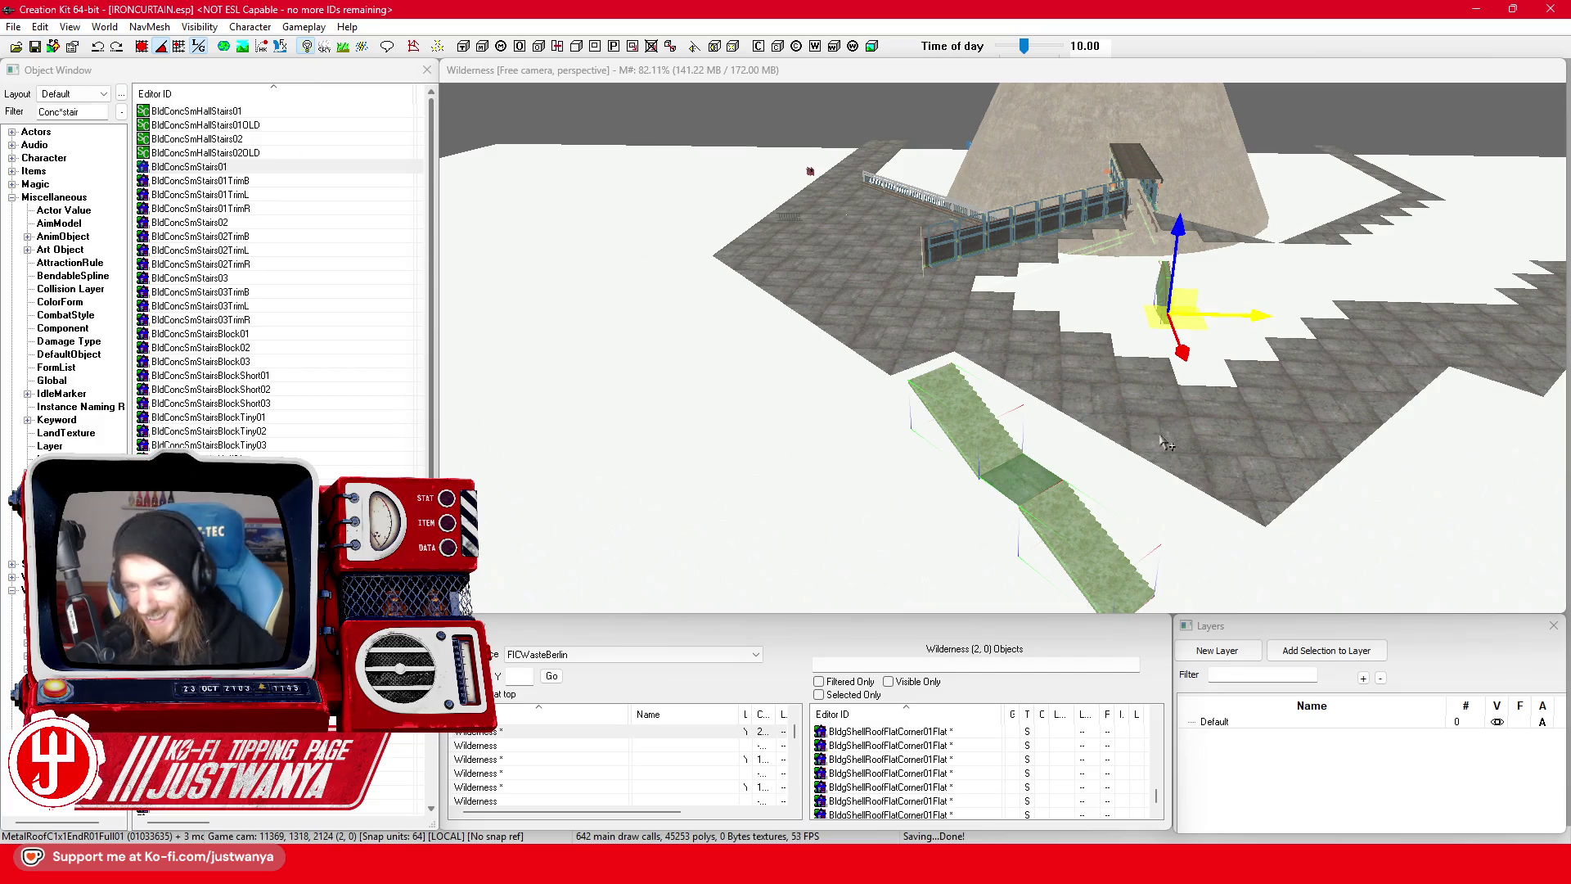
# - Clear the selection and pick the lower stair flight again
pyautogui.click(1163, 281)
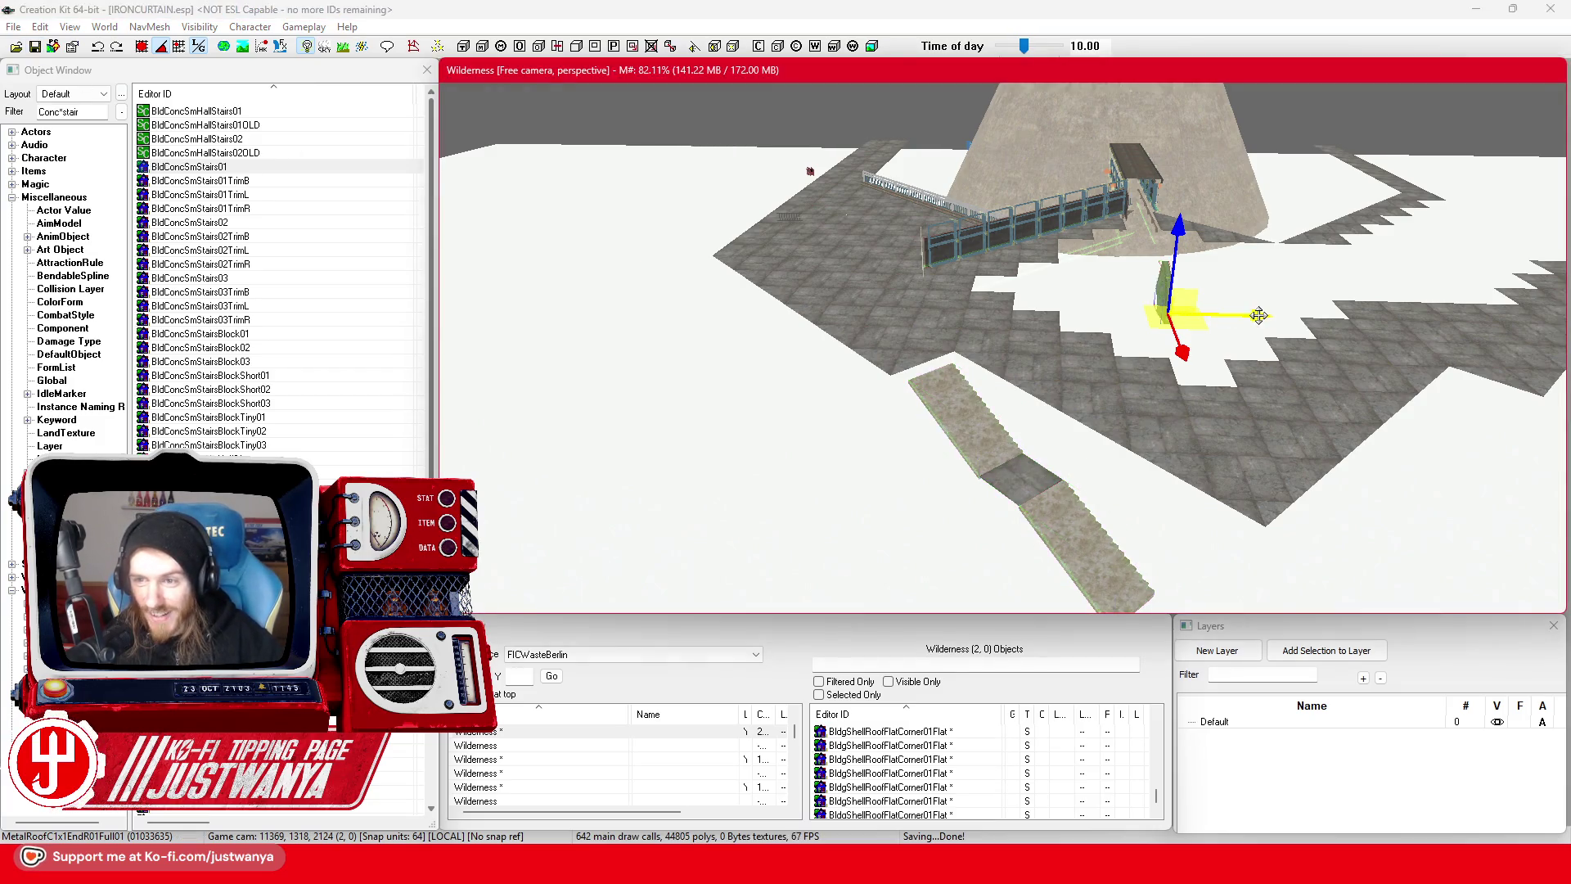
pyautogui.click(968, 446)
pyautogui.scroll(-5, 973, 475)
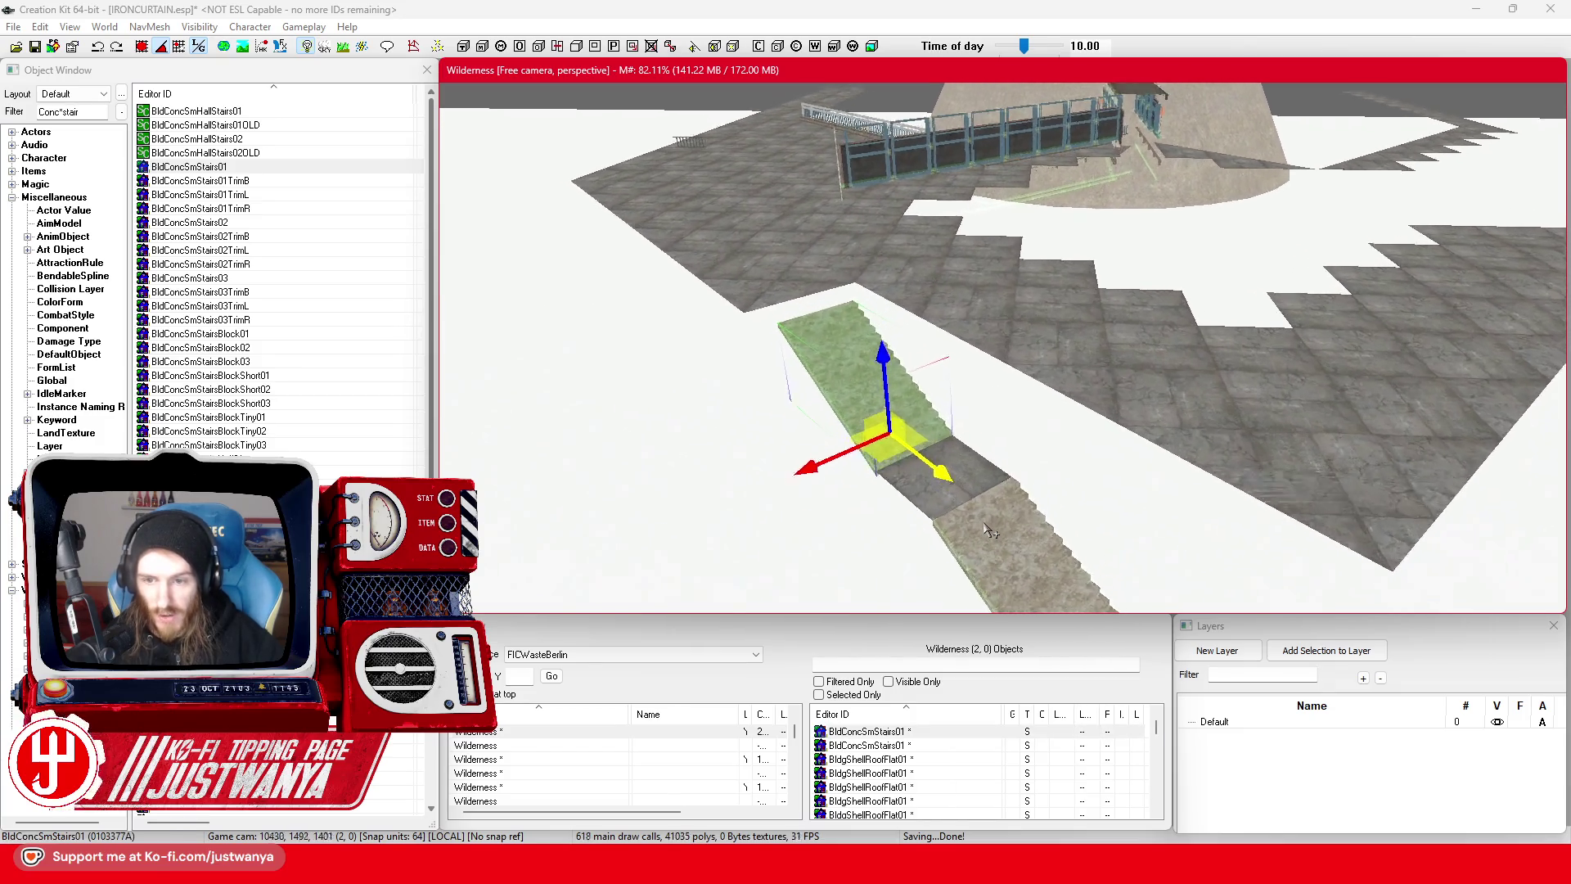
pyautogui.scroll(2, 985, 524)
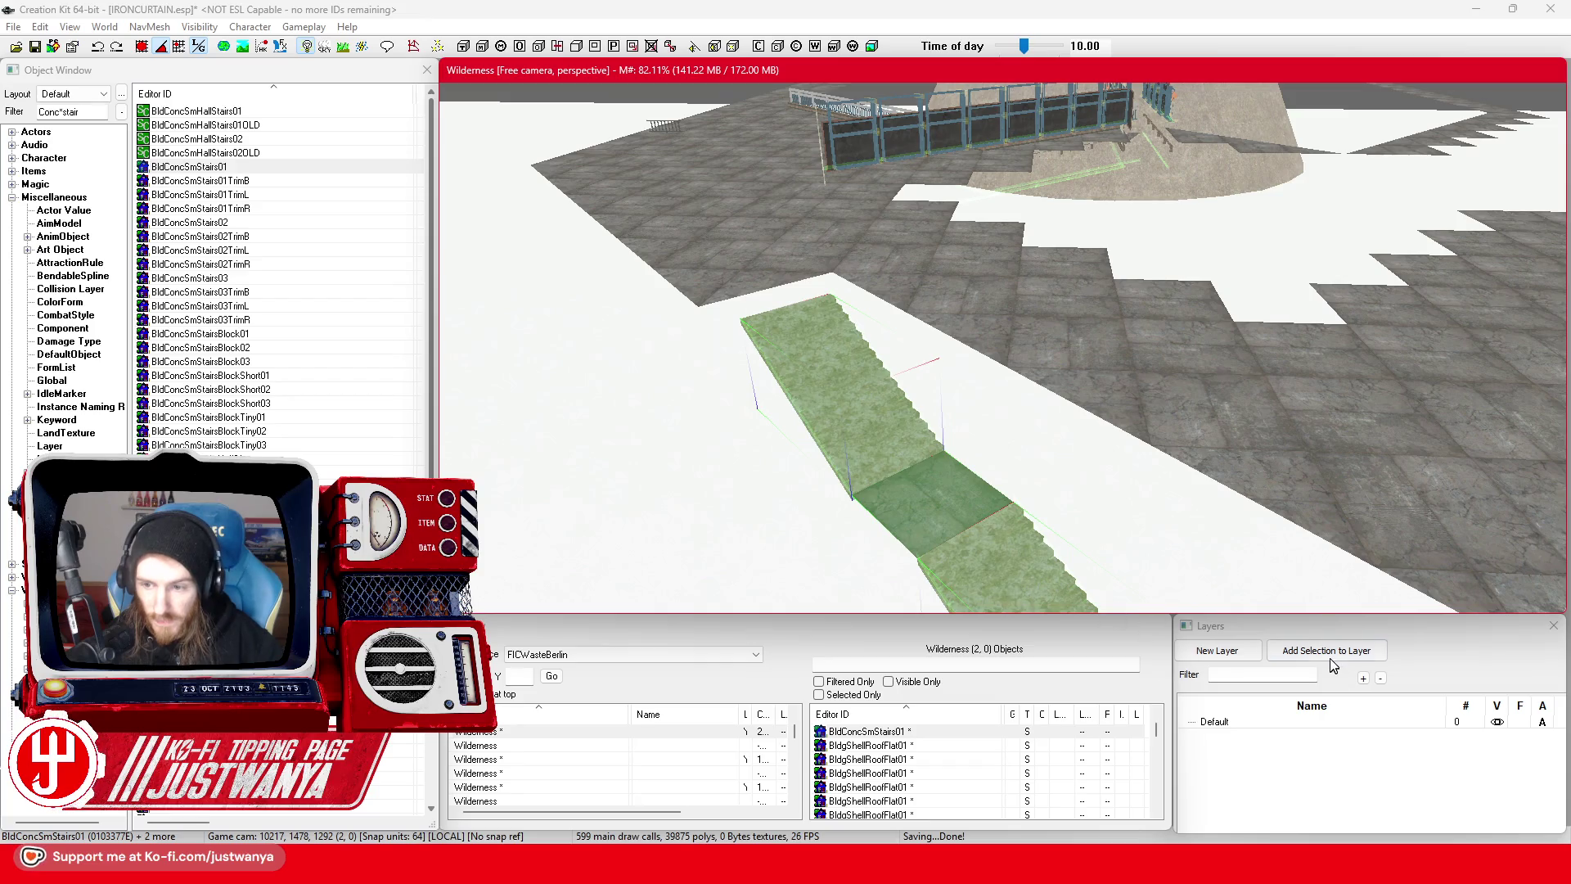
# - Put the three stair pieces on a new FIC_Temporary layer and toggle its visibility off
pyautogui.click(1235, 659)
pyautogui.moveTo(1239, 643); pyautogui.dragTo(942, 412)
pyautogui.write('FIC_Temporary')
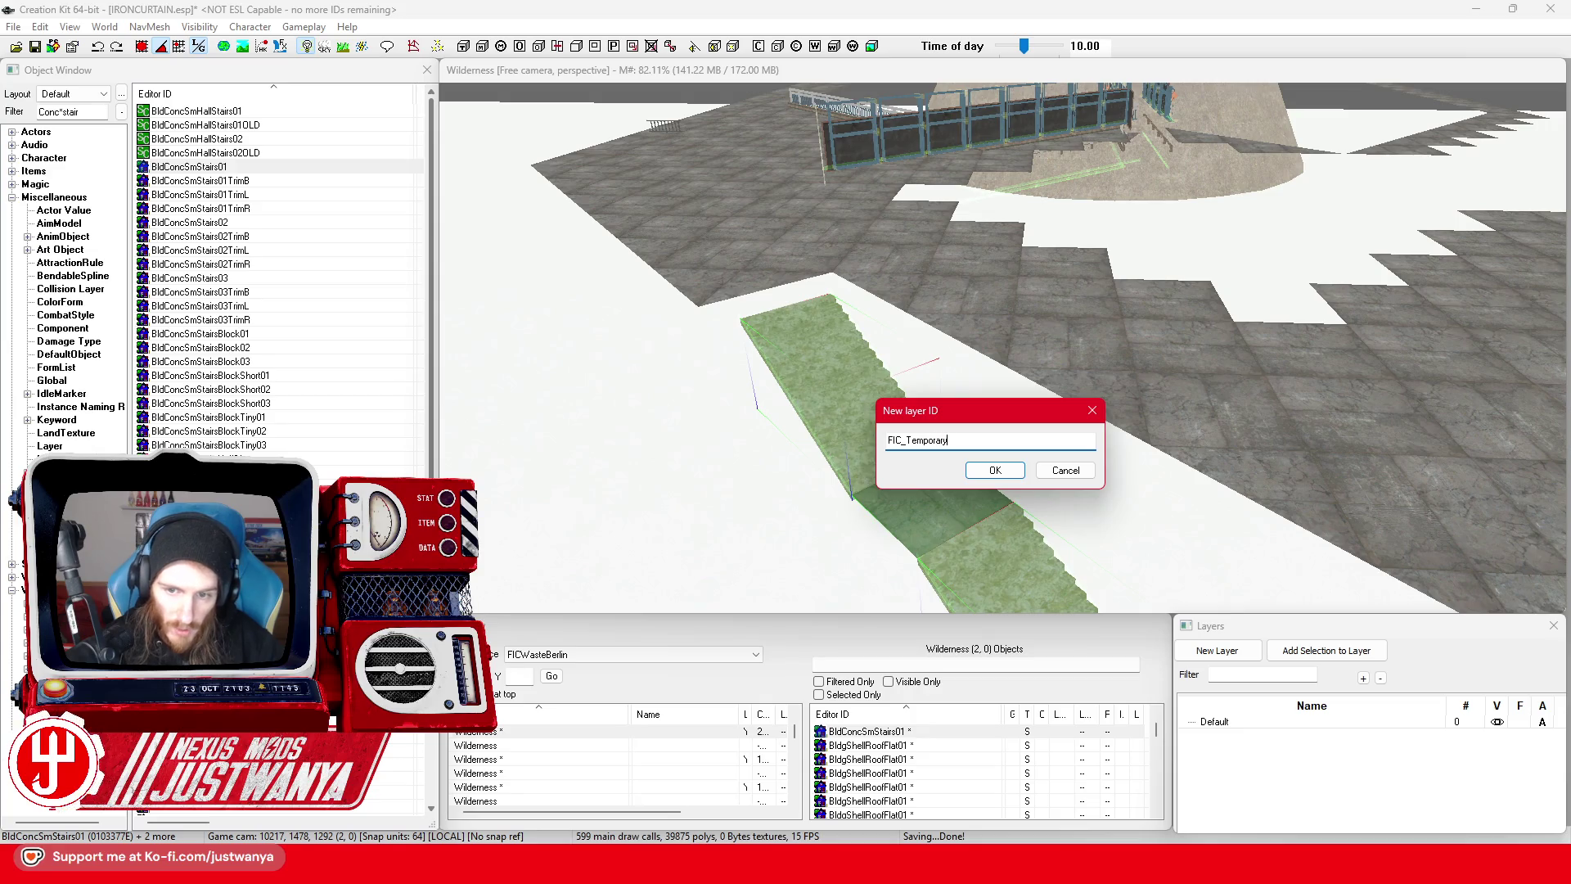
pyautogui.press('Return')
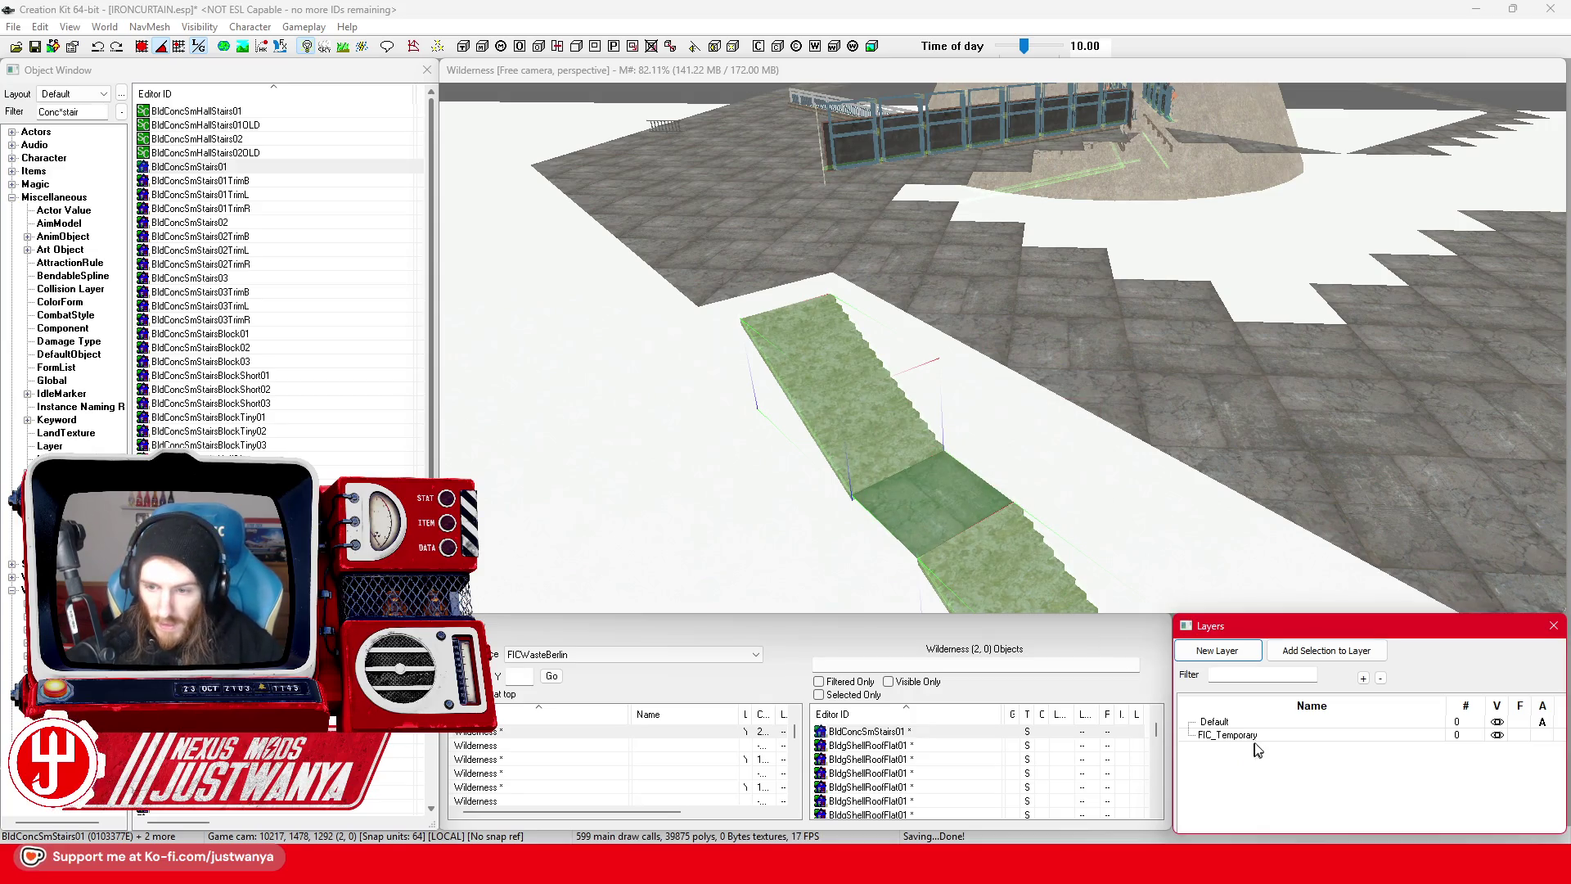
pyautogui.click(1496, 735)
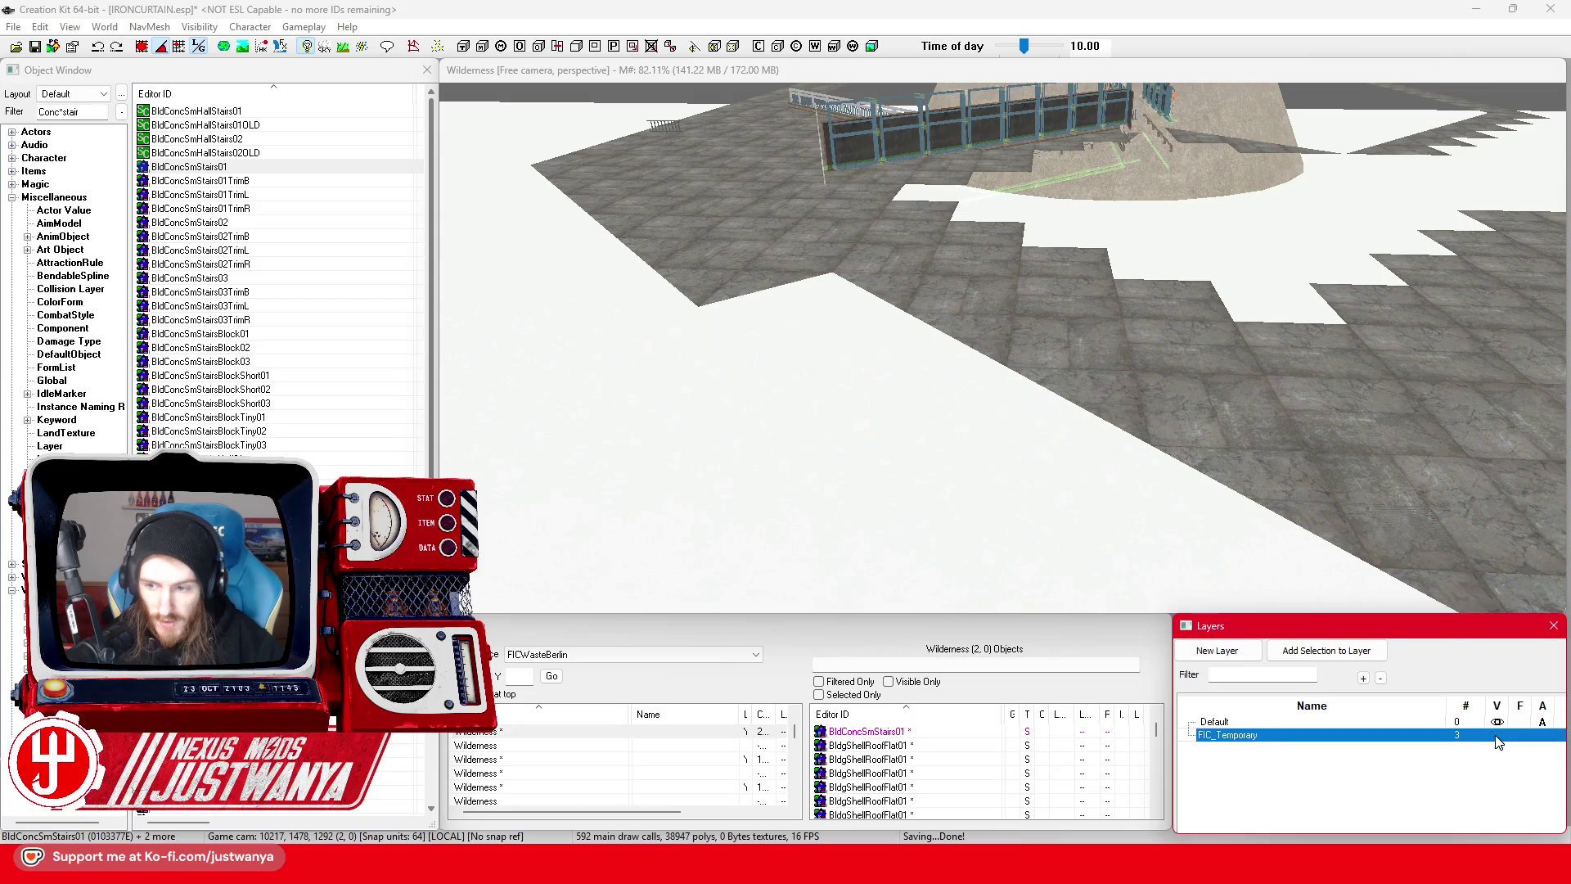
pyautogui.scroll(3, 894, 400)
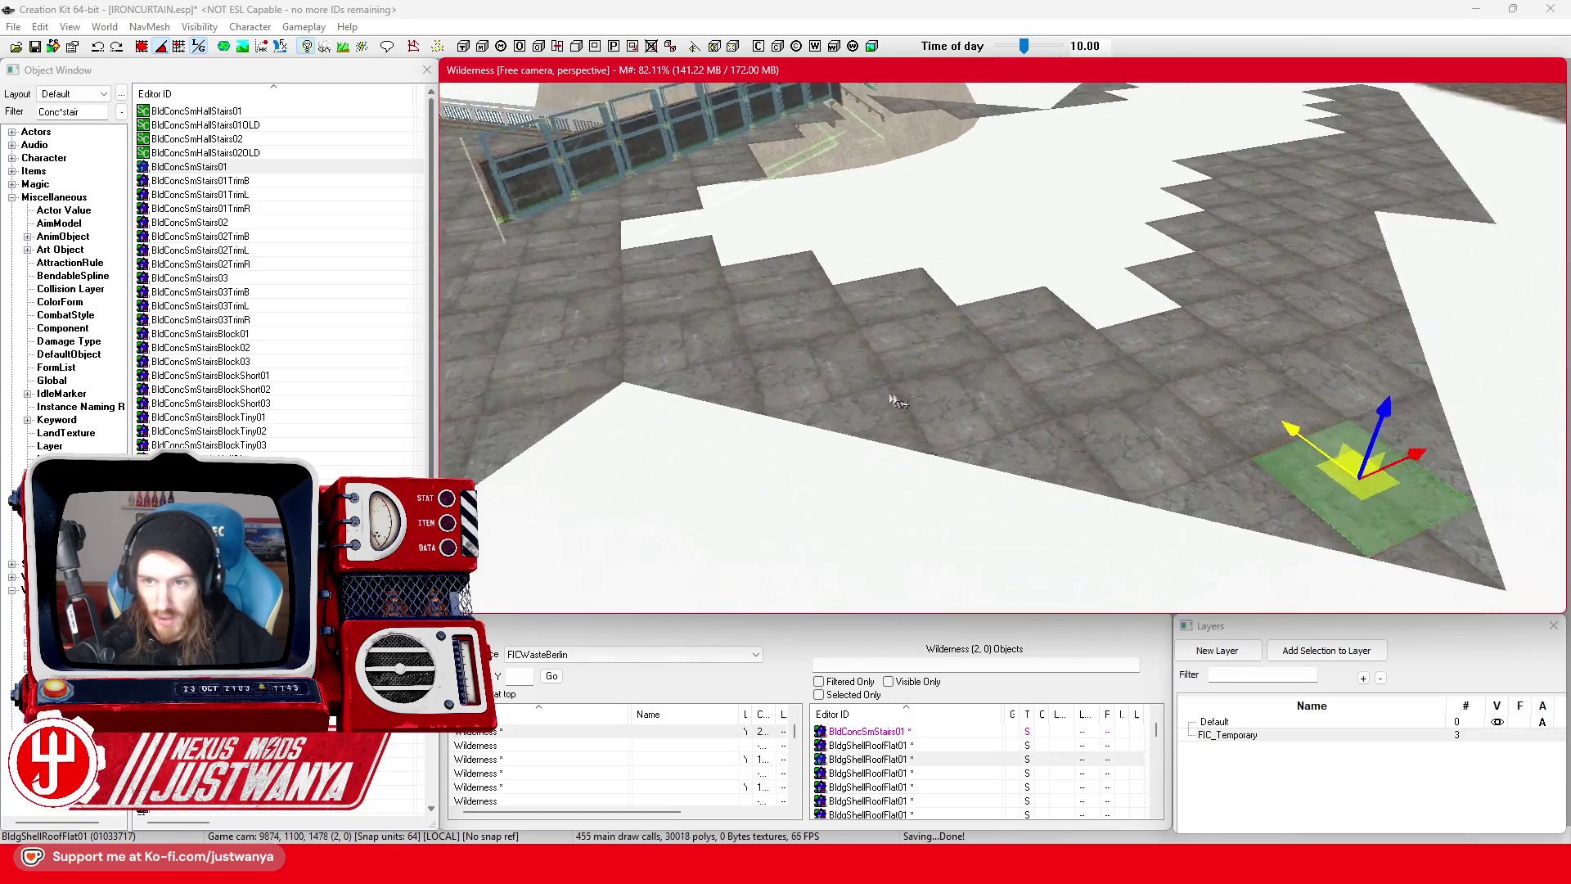
pyautogui.scroll(-10, 894, 400)
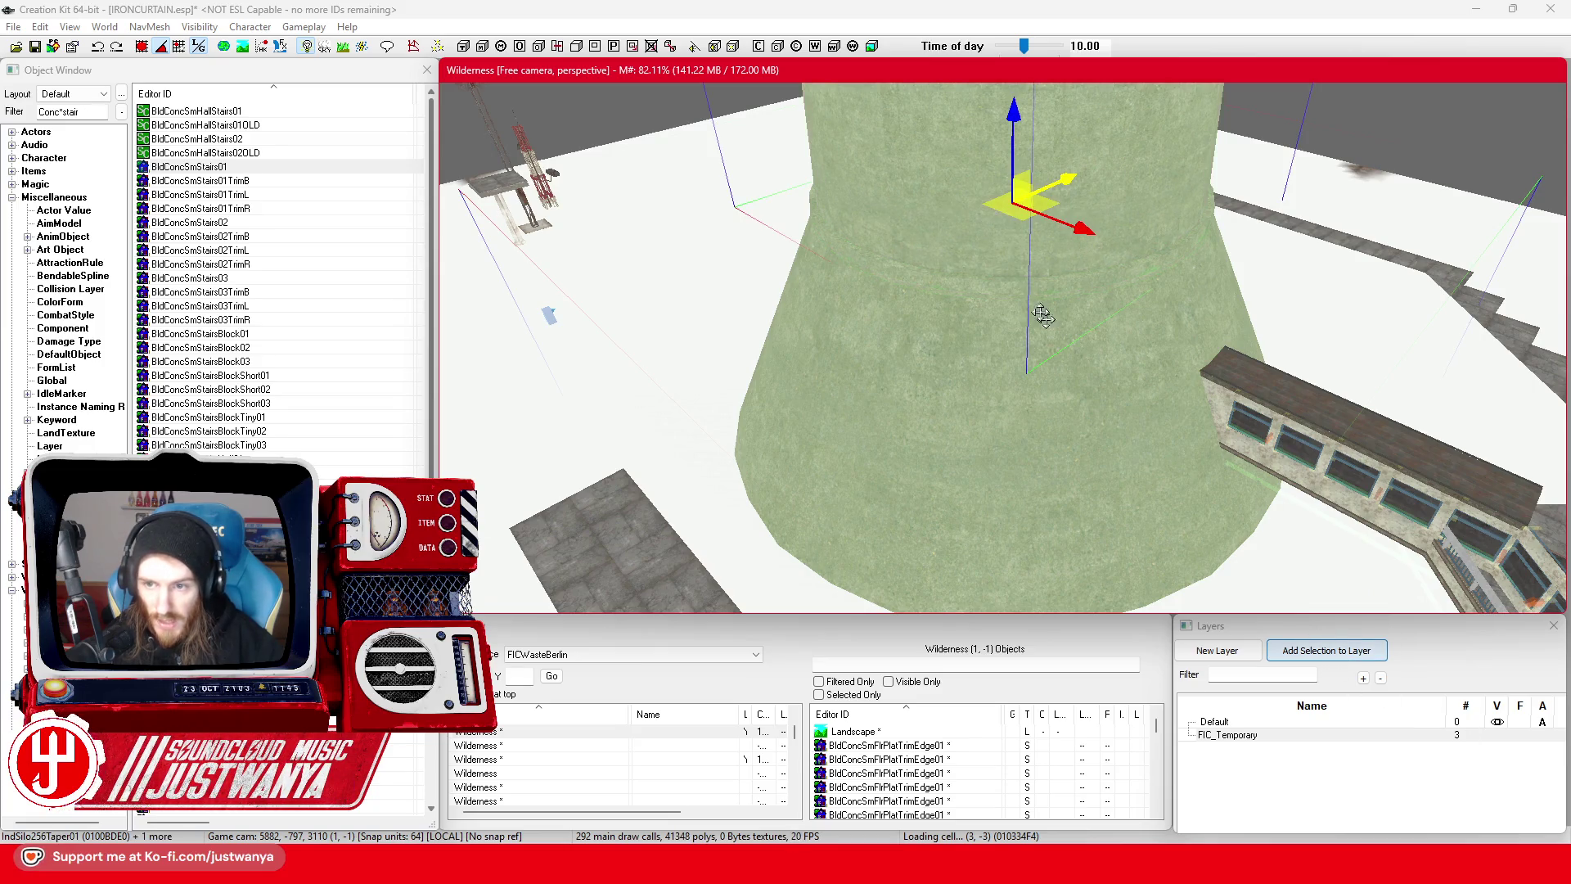
# - Add the silo tower, the windowed-building strip and a second silo to the FIC_Temporary layer
pyautogui.moveTo(1041, 316)
pyautogui.mouseDown()
pyautogui.moveTo(968, 466)
pyautogui.moveTo(895, 399)
pyautogui.mouseUp()
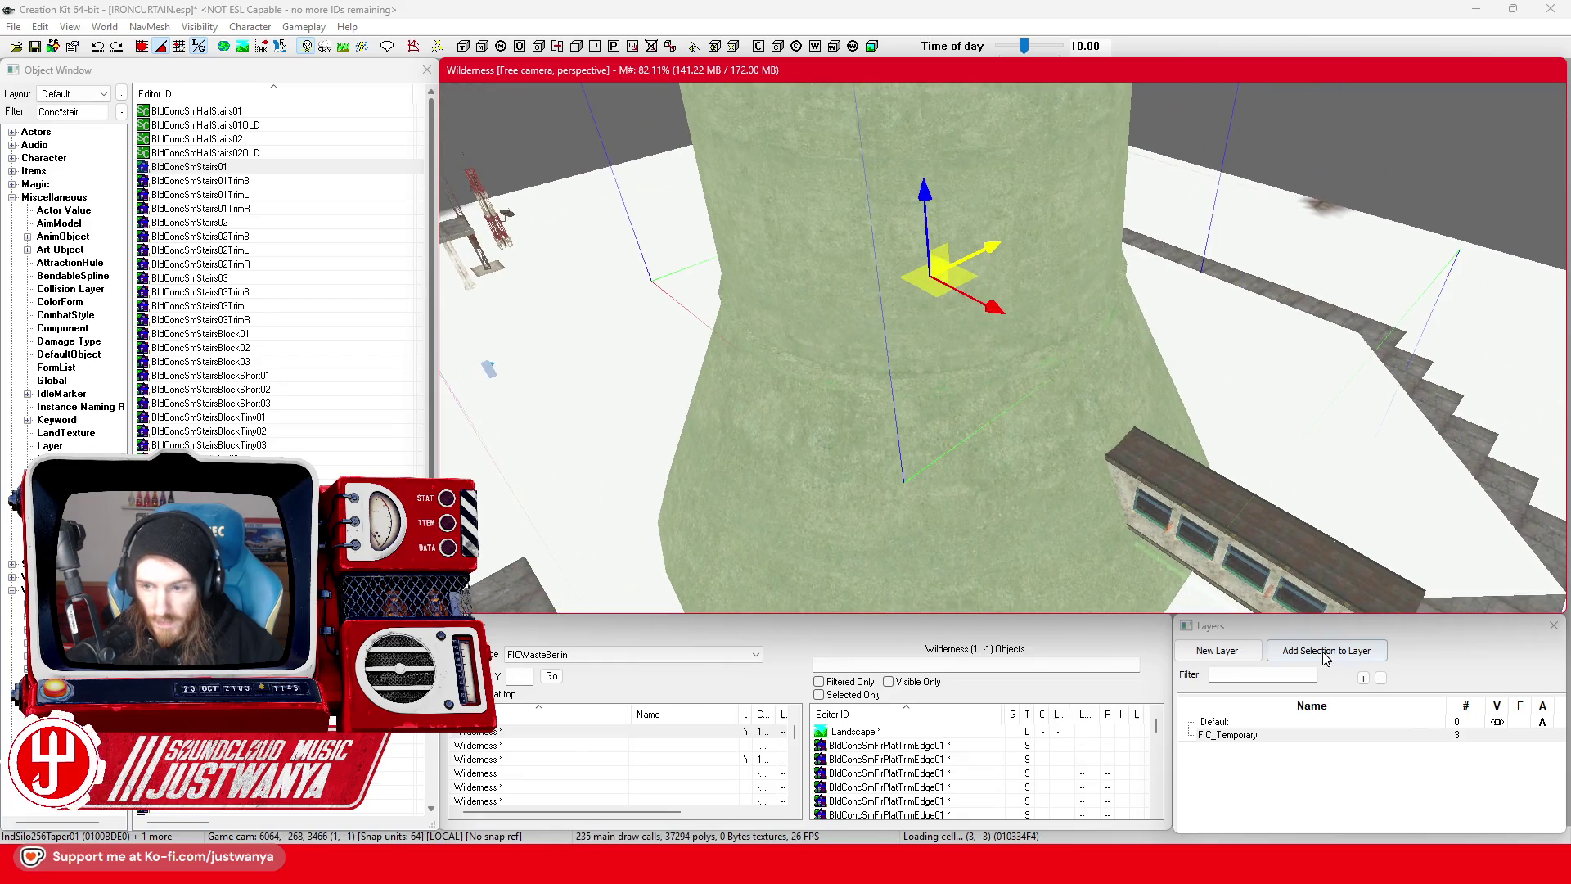
pyautogui.click(1326, 651)
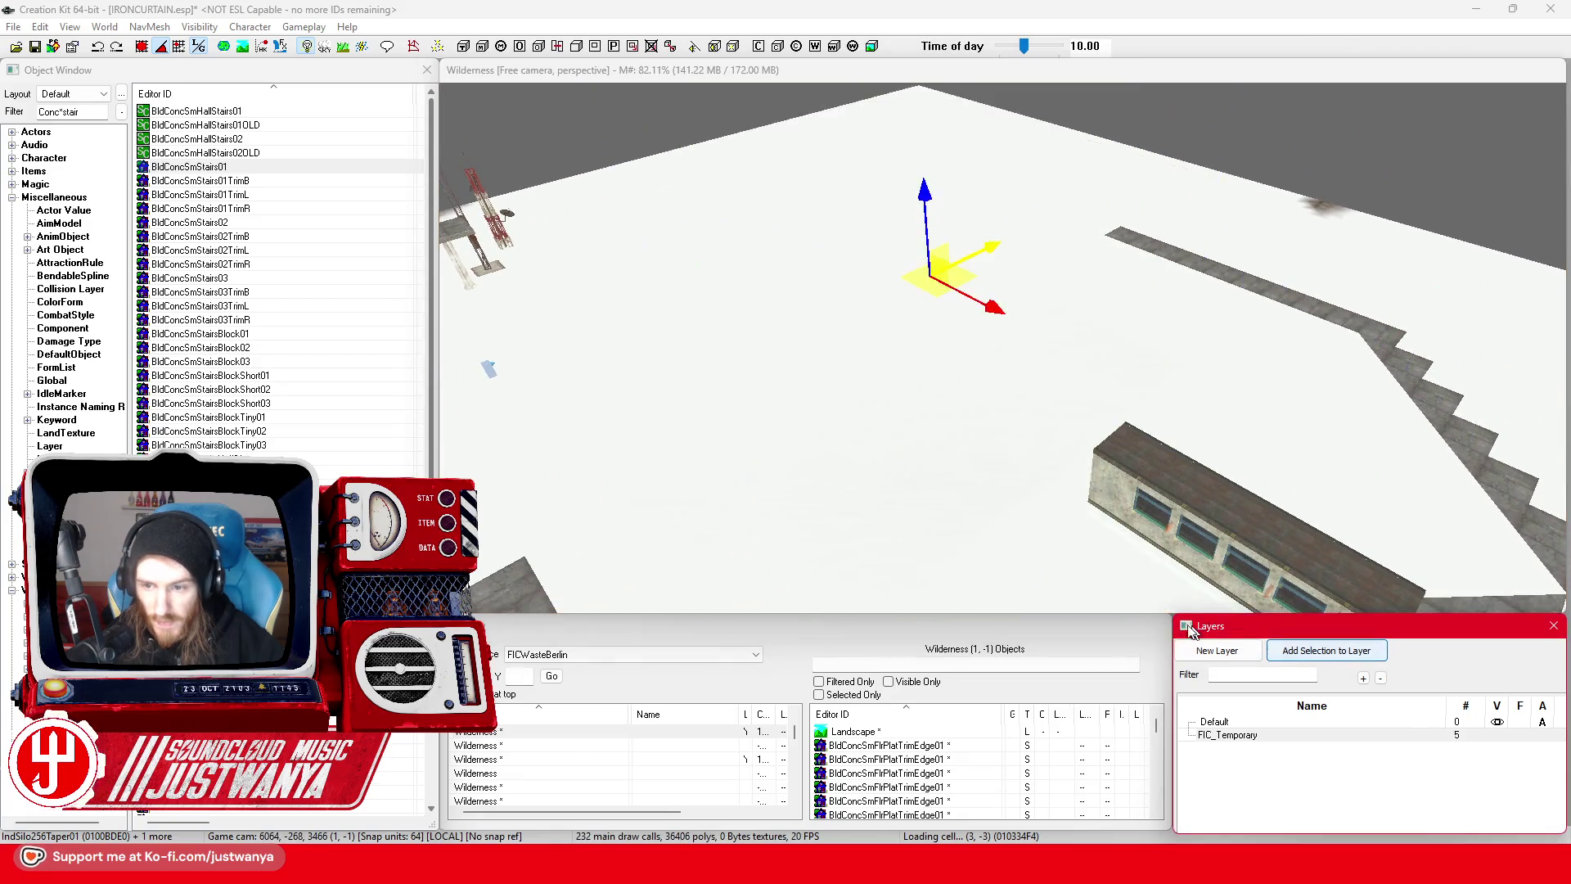
pyautogui.click(1137, 464)
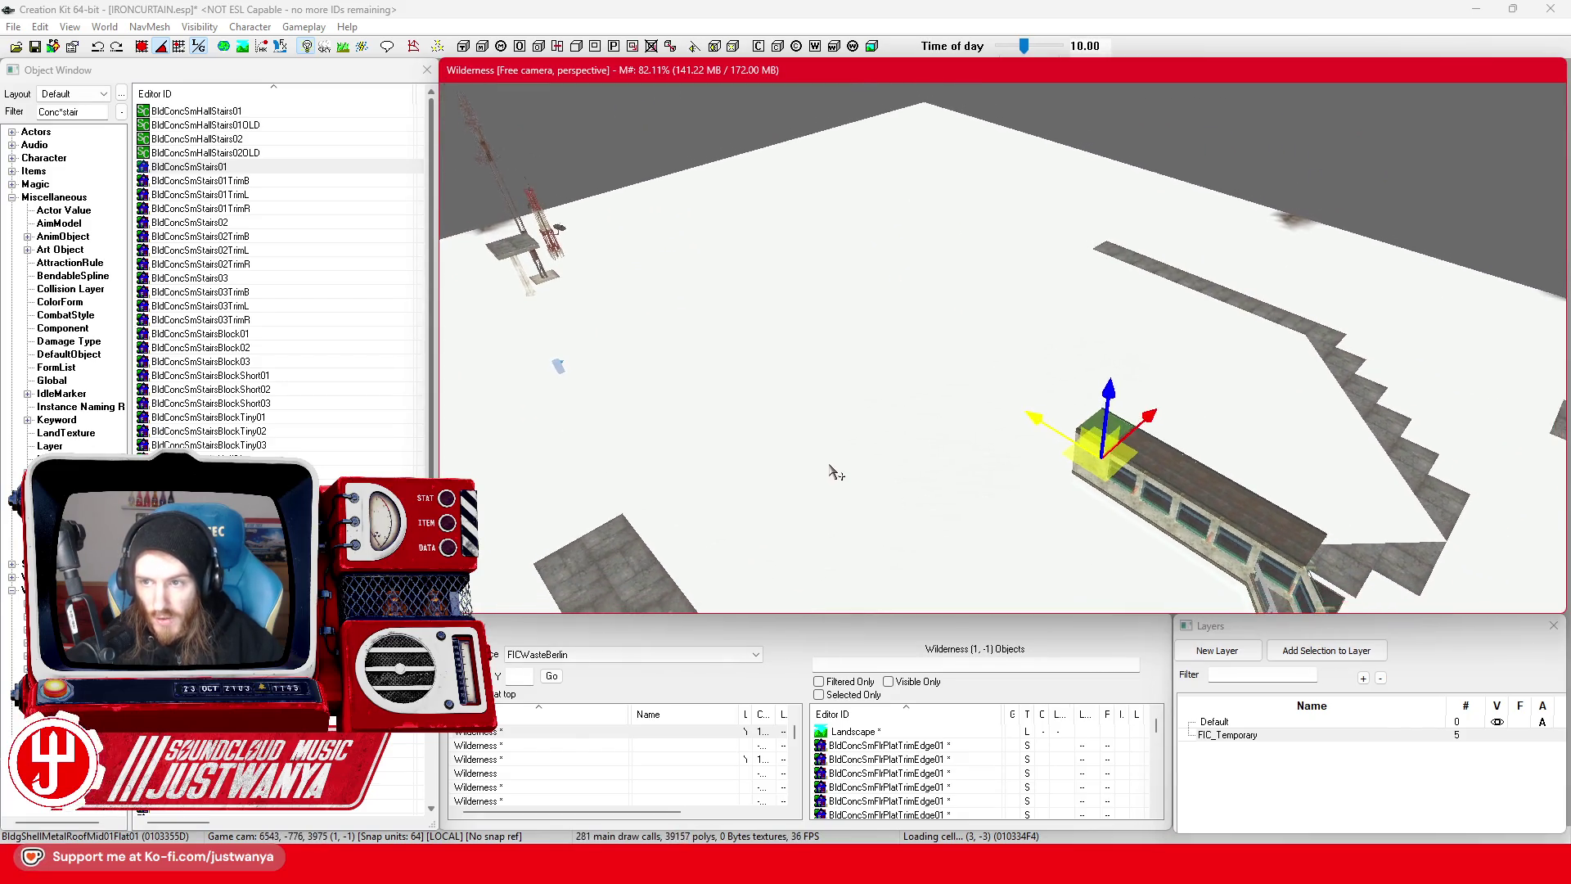
pyautogui.moveTo(835, 472)
pyautogui.mouseDown()
pyautogui.moveTo(873, 488)
pyautogui.moveTo(911, 544)
pyautogui.mouseUp()
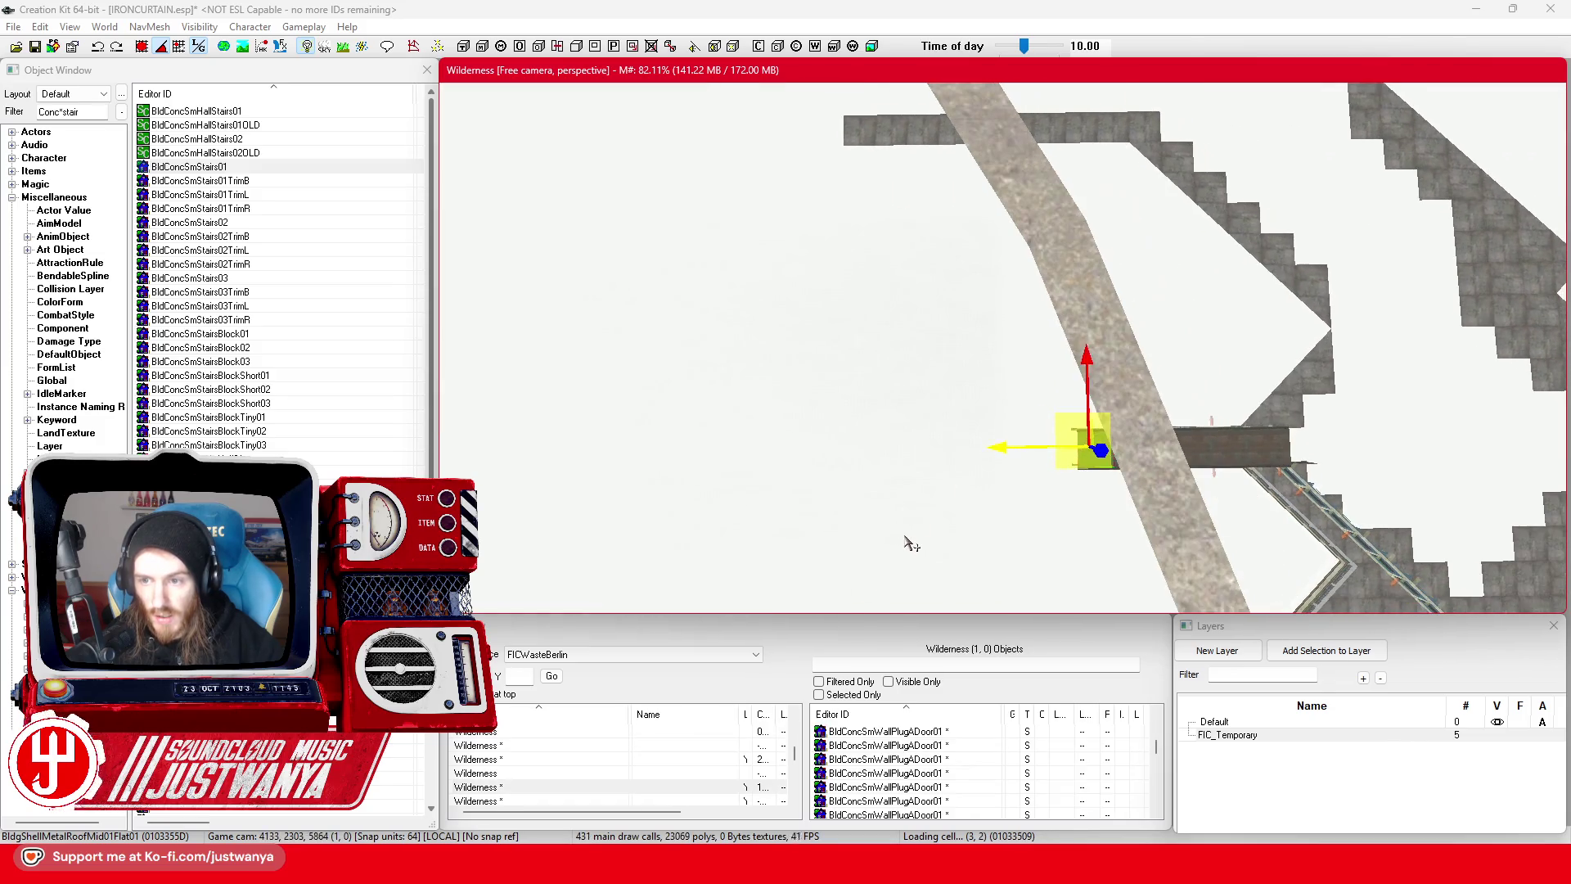
pyautogui.click(1317, 655)
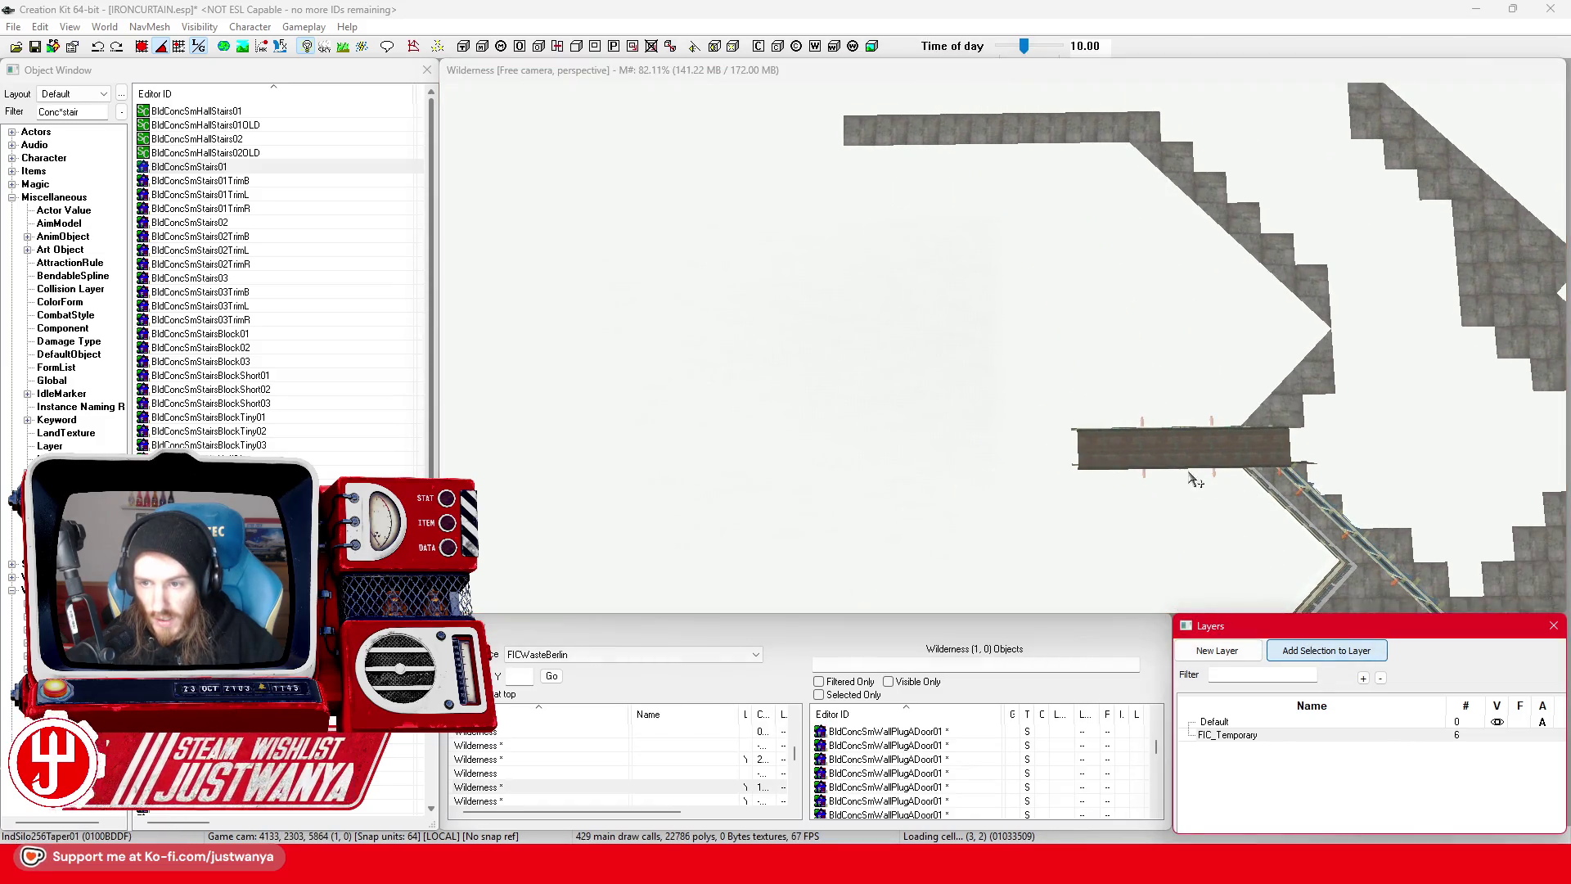
pyautogui.click(1145, 448)
pyautogui.scroll(-5, 1127, 487)
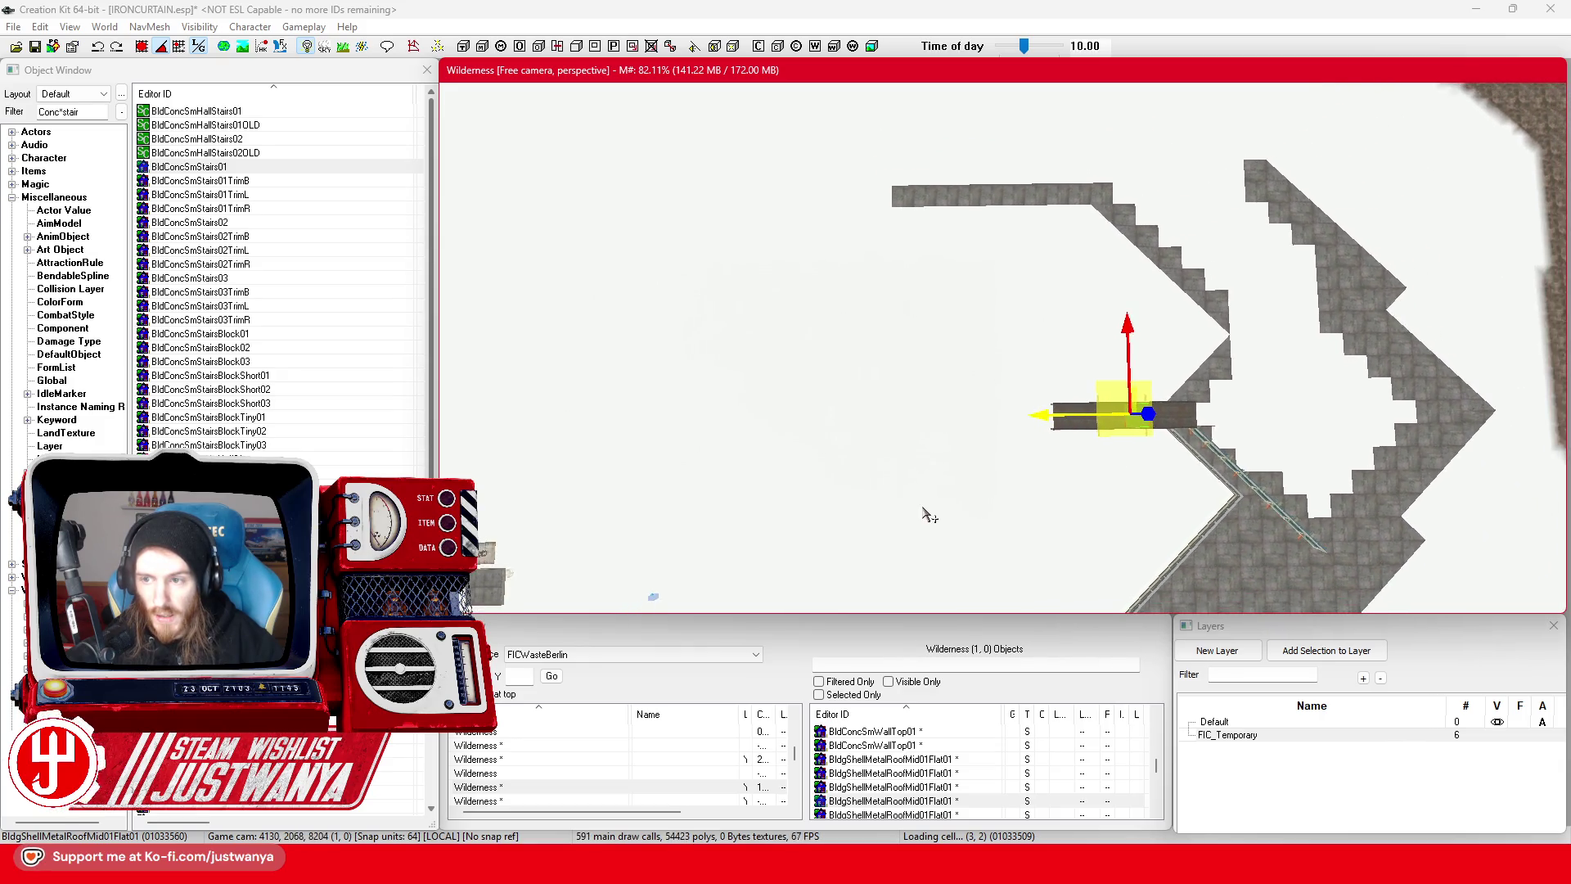
pyautogui.scroll(-5, 928, 514)
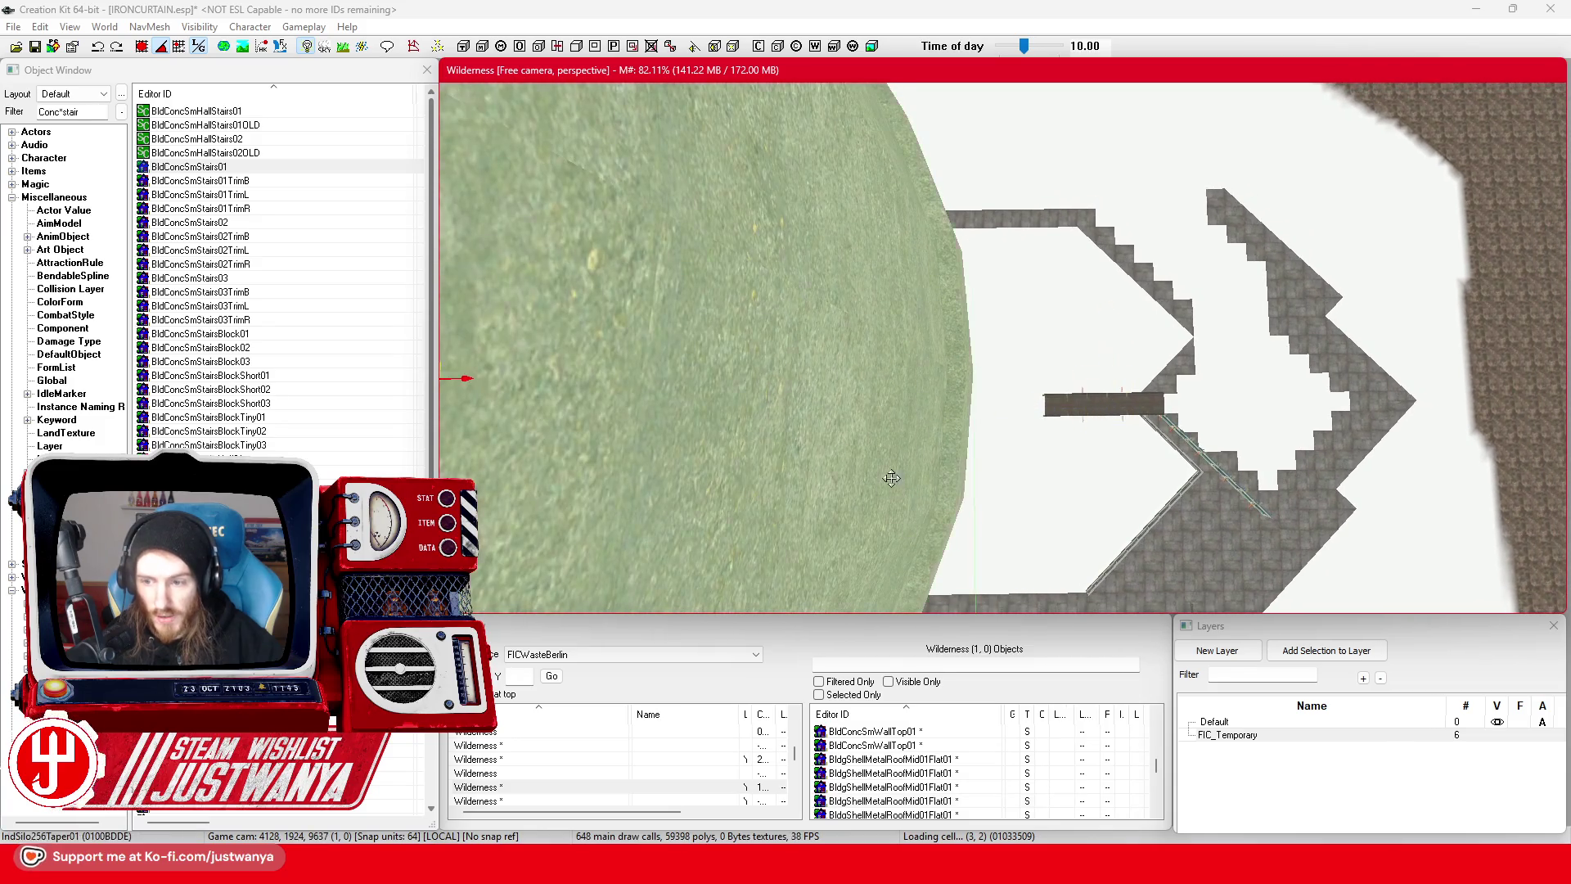
pyautogui.click(1326, 650)
pyautogui.scroll(-3, 944, 501)
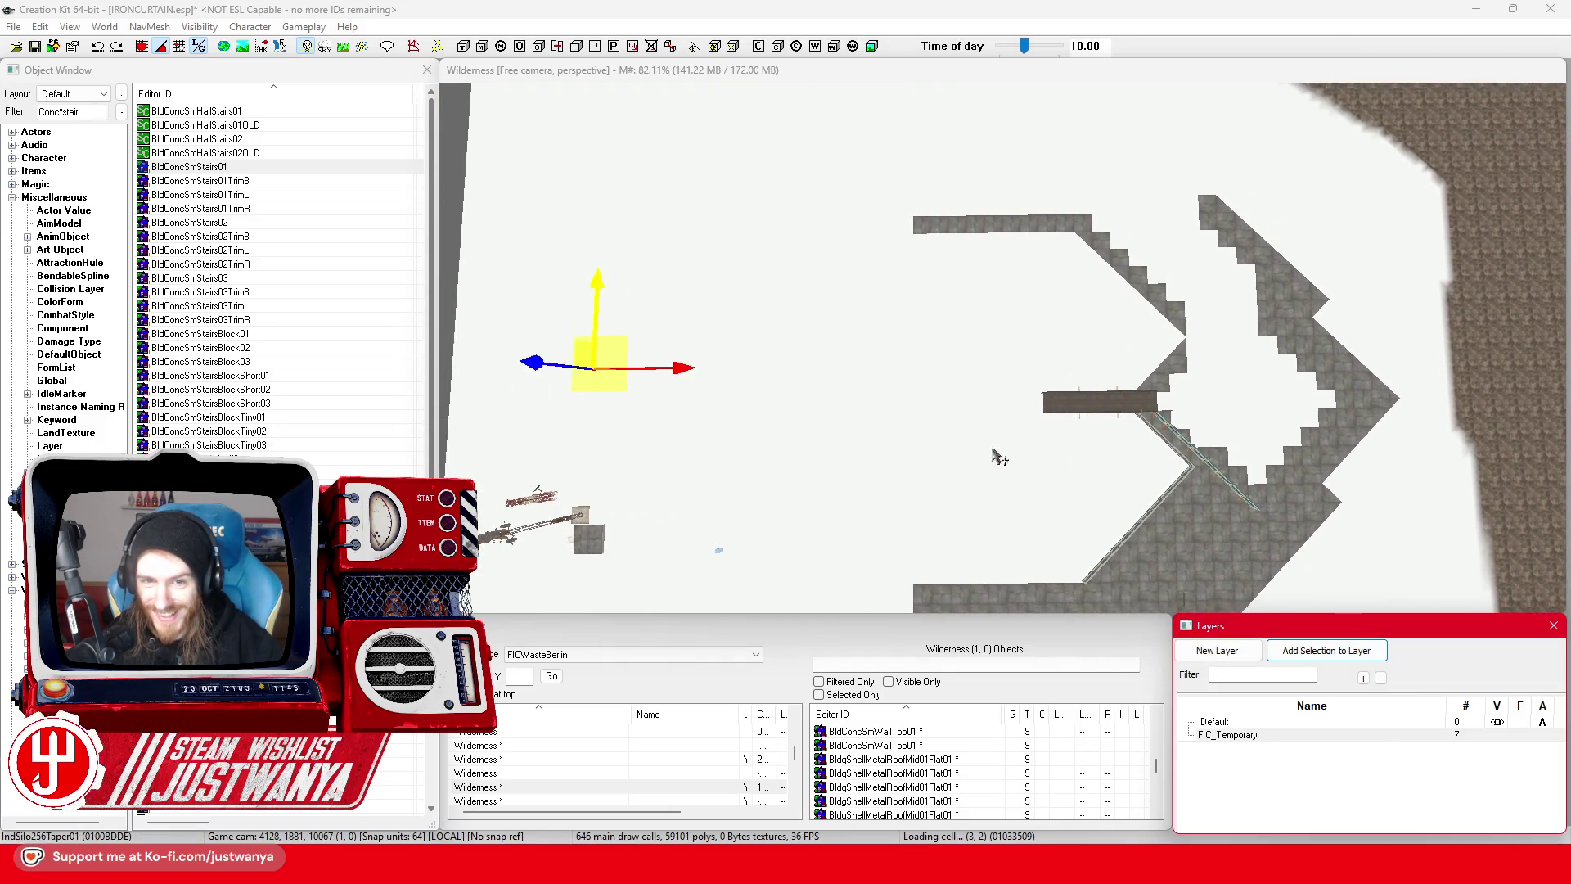
pyautogui.moveTo(941, 499); pyautogui.dragTo(847, 370)
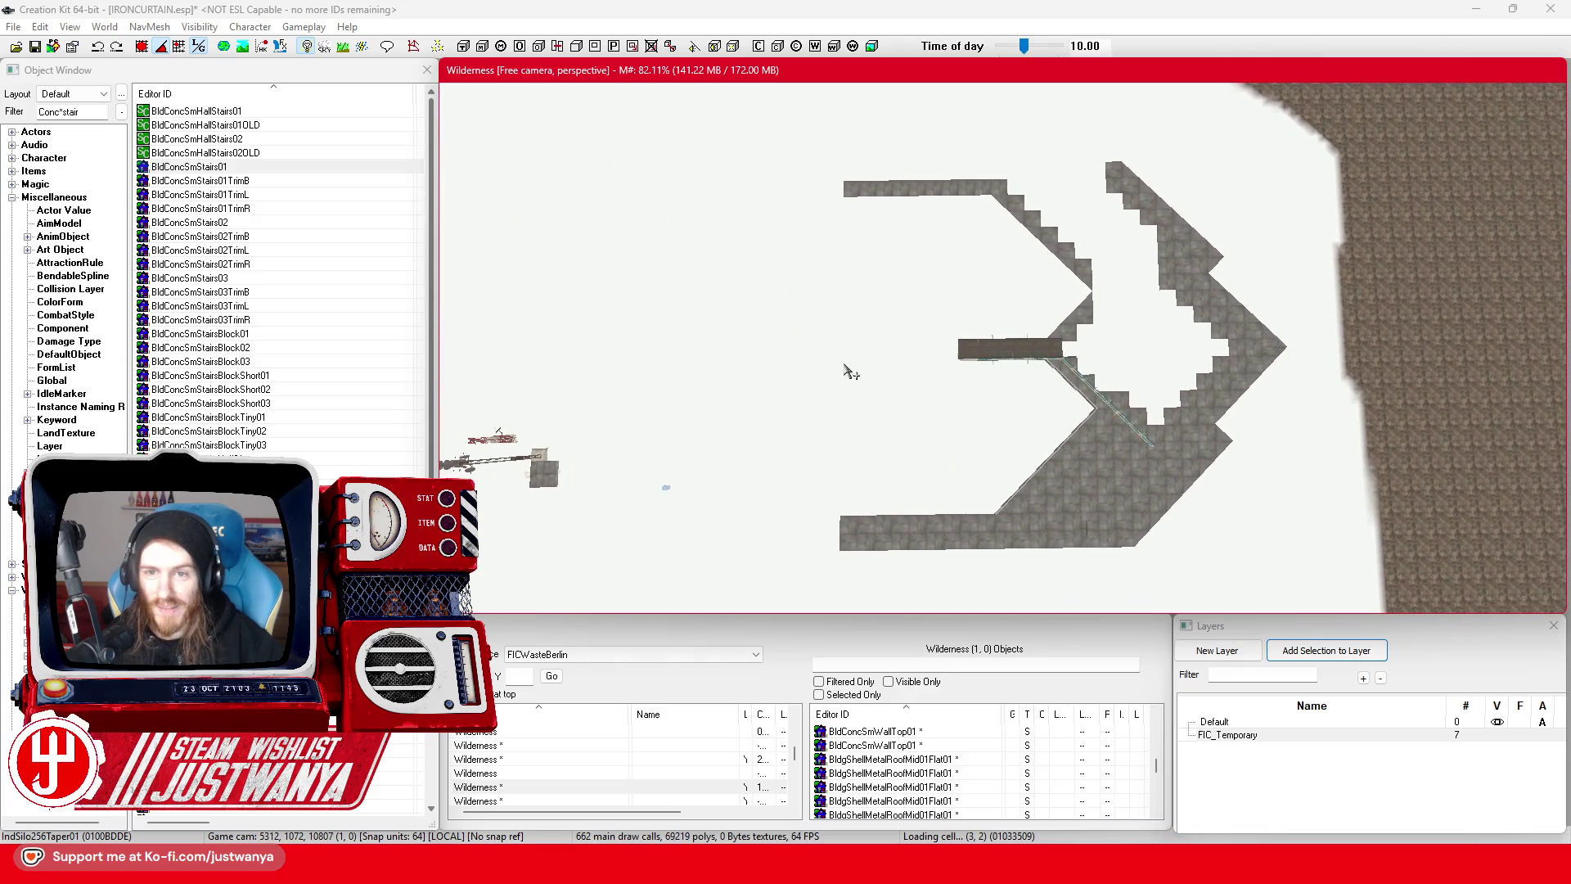
pyautogui.moveTo(1363, 615); pyautogui.dragTo(1363, 615)
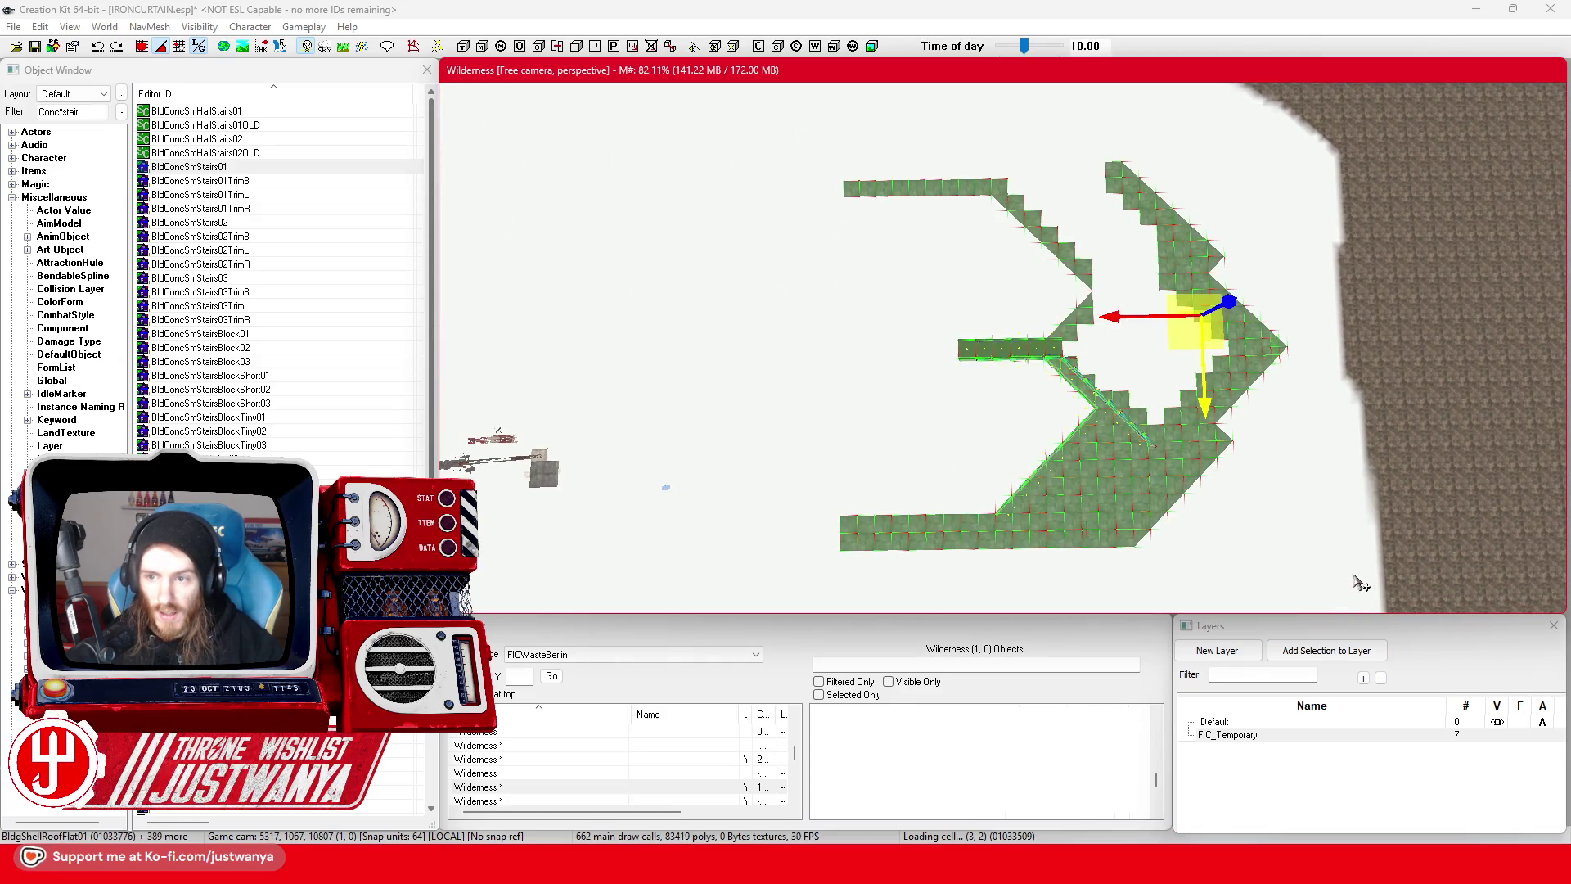
pyautogui.moveTo(1200, 501); pyautogui.dragTo(1067, 496)
pyautogui.scroll(5, 1068, 496)
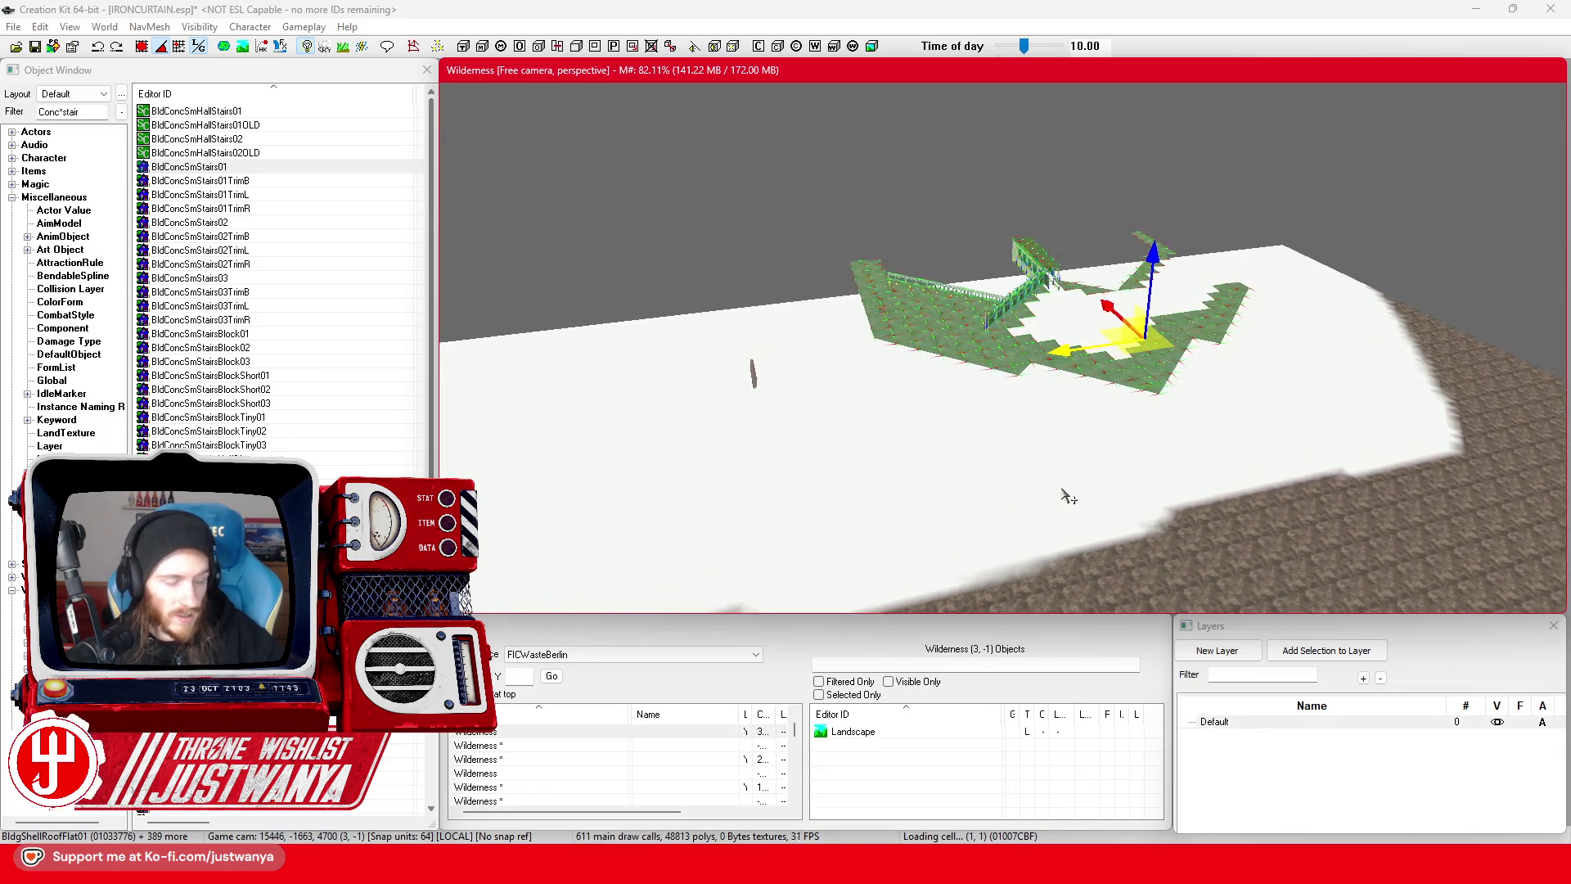
pyautogui.scroll(5, 1067, 495)
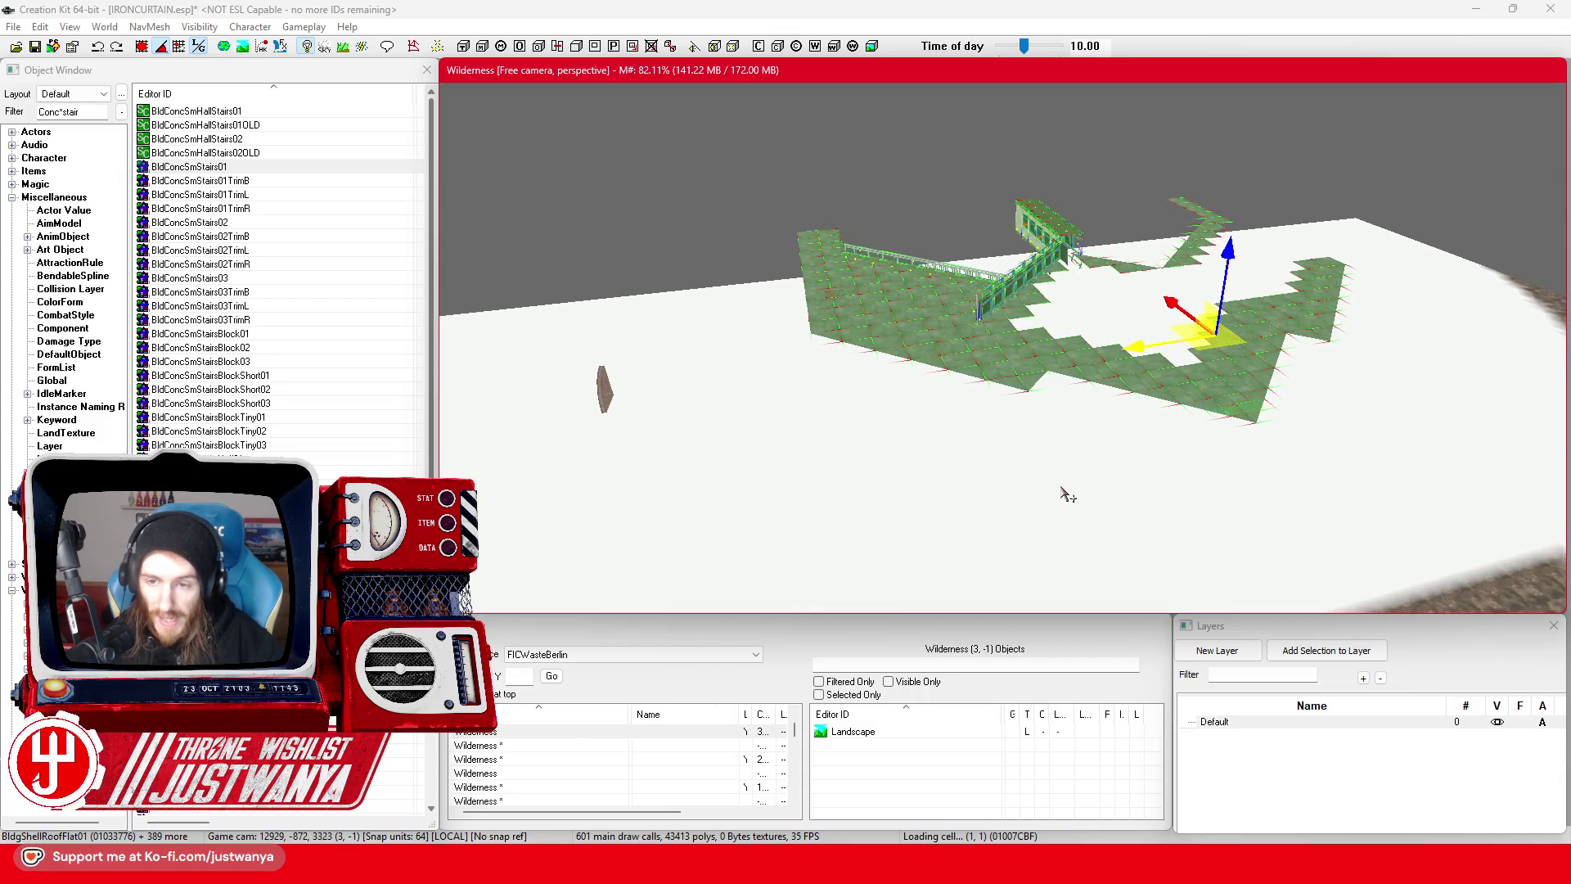
pyautogui.scroll(5, 1068, 495)
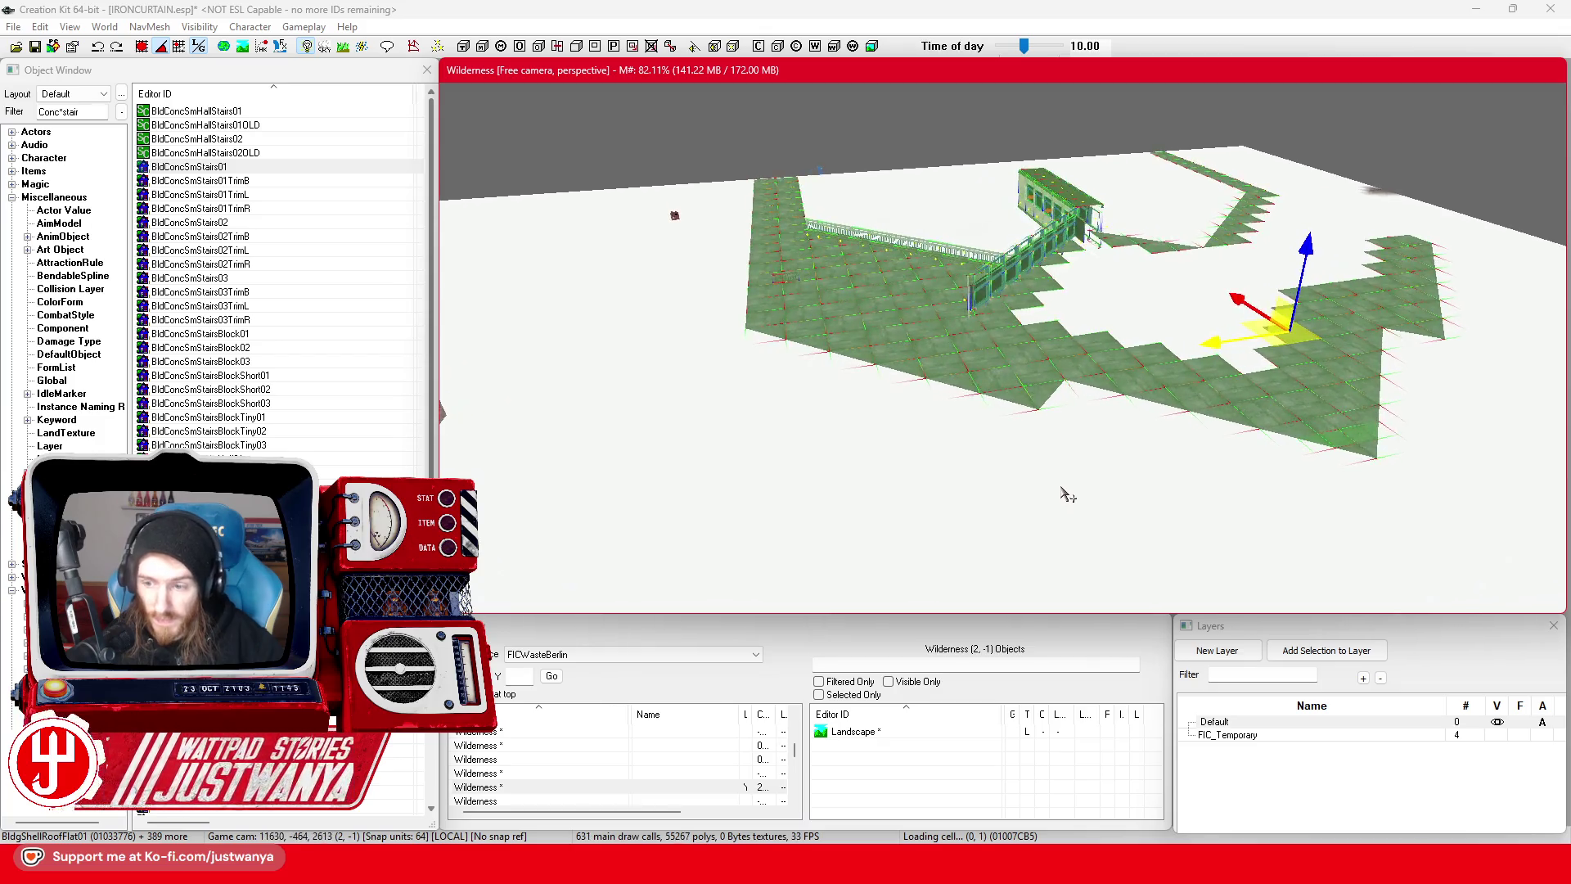
pyautogui.scroll(4, 1068, 495)
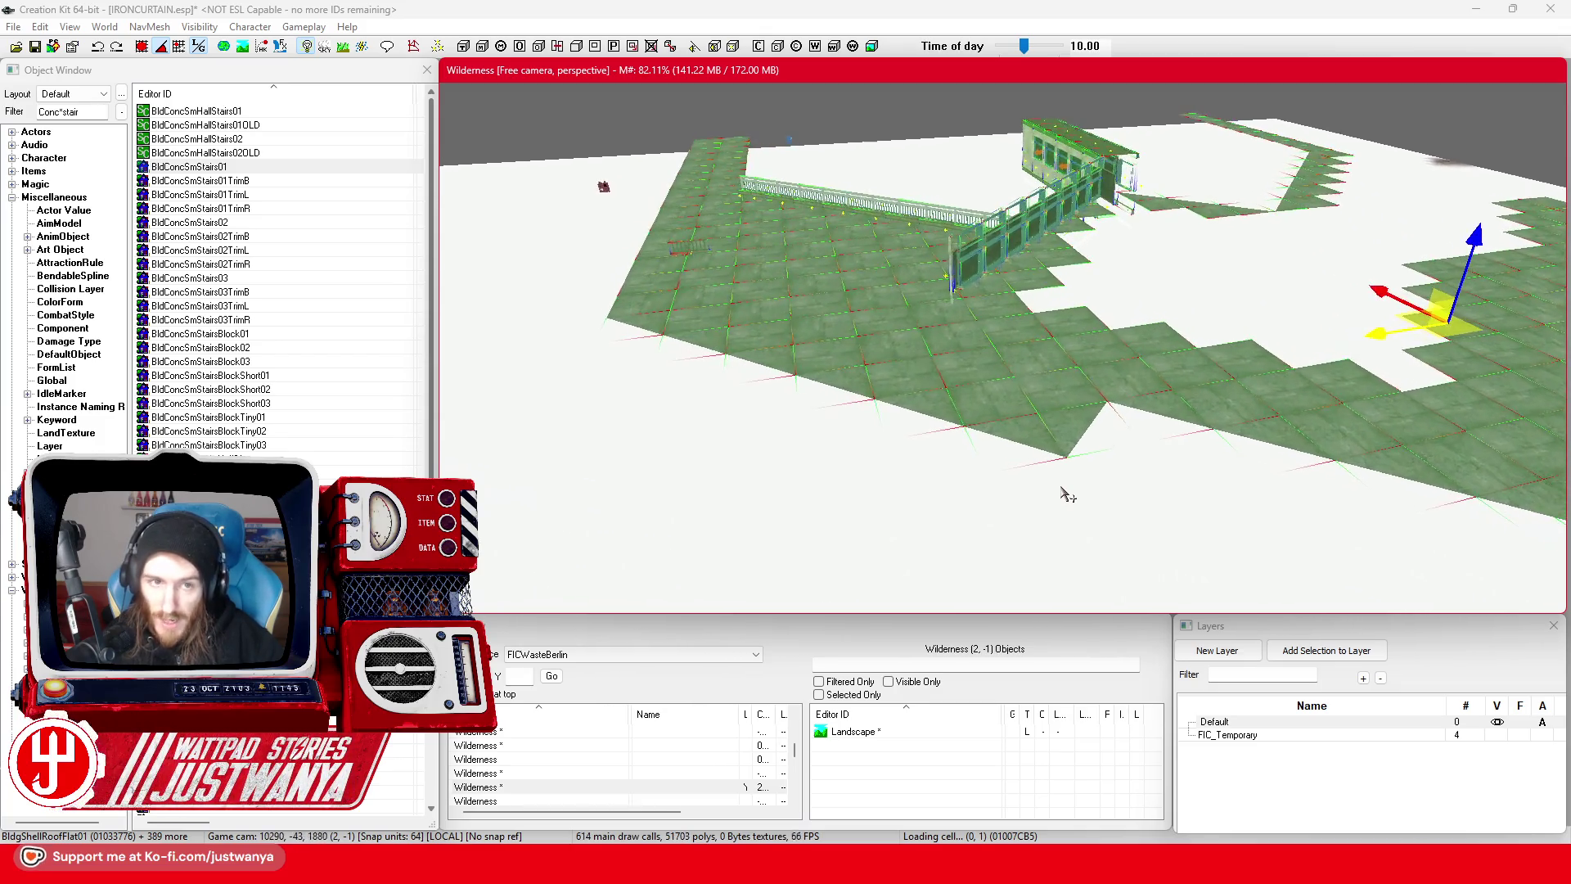
pyautogui.scroll(5, 1256, 526)
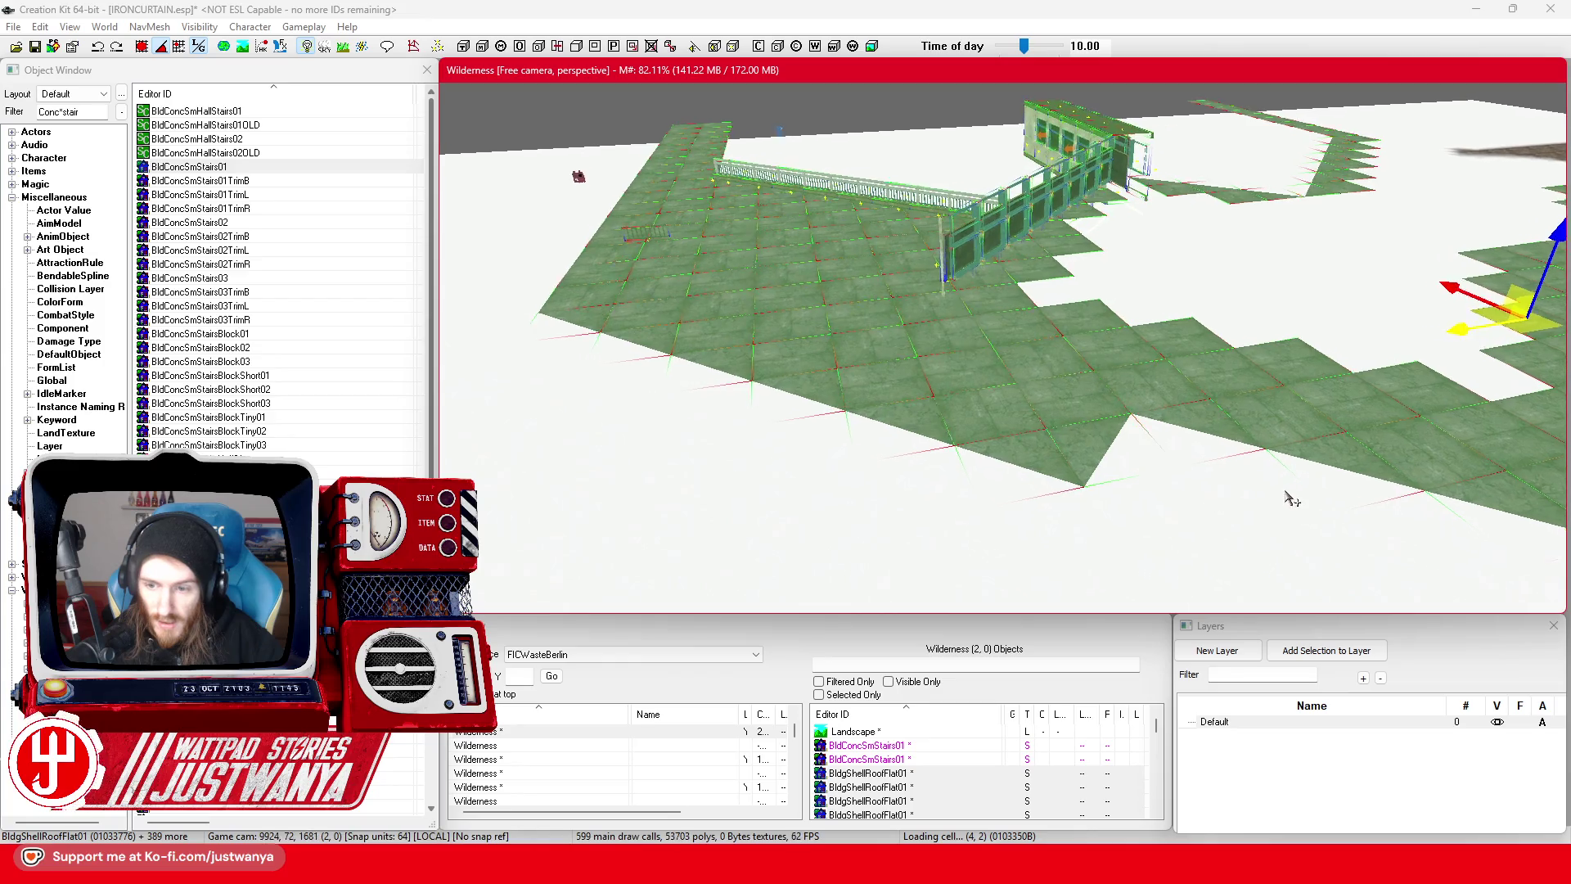
pyautogui.scroll(-5, 1132, 507)
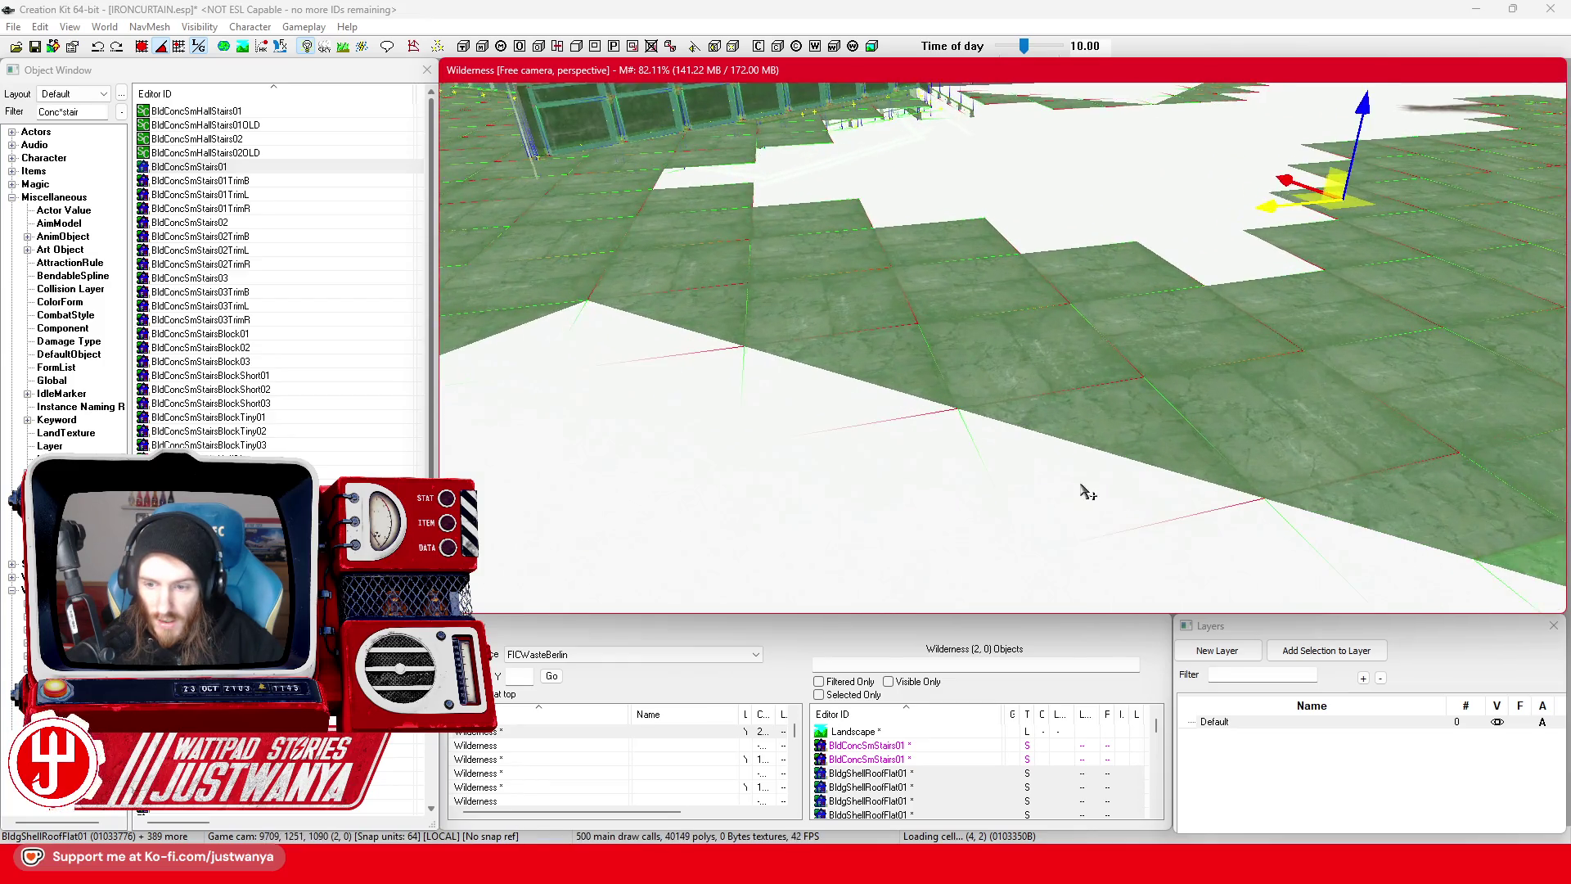
pyautogui.scroll(5, 1088, 509)
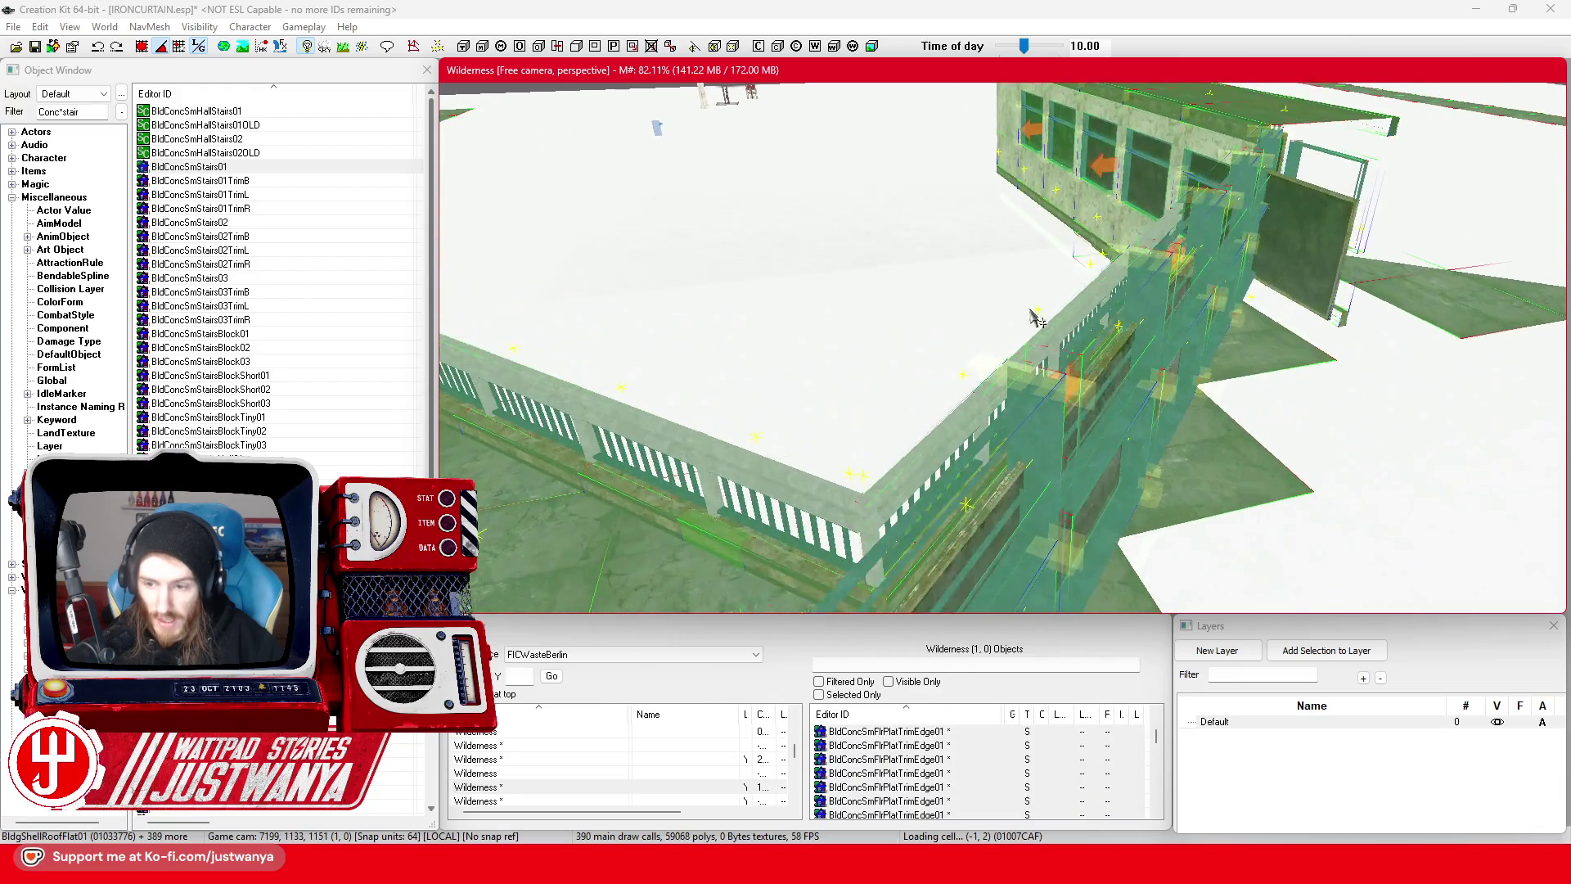
pyautogui.scroll(-5, 1086, 570)
pyautogui.scroll(1, 1039, 488)
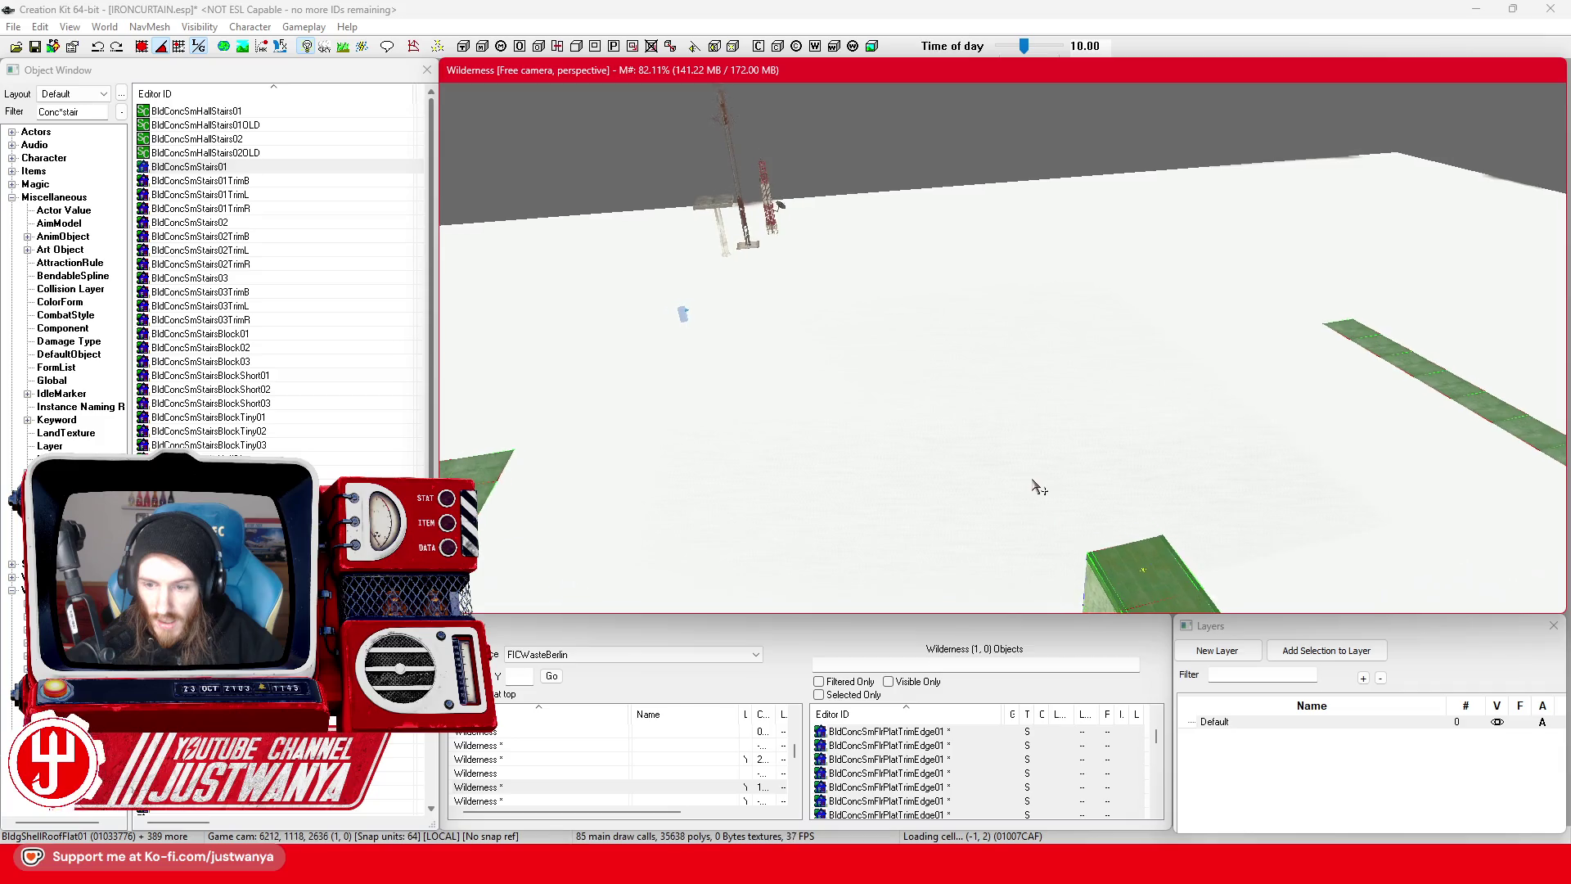
pyautogui.scroll(2, 1038, 488)
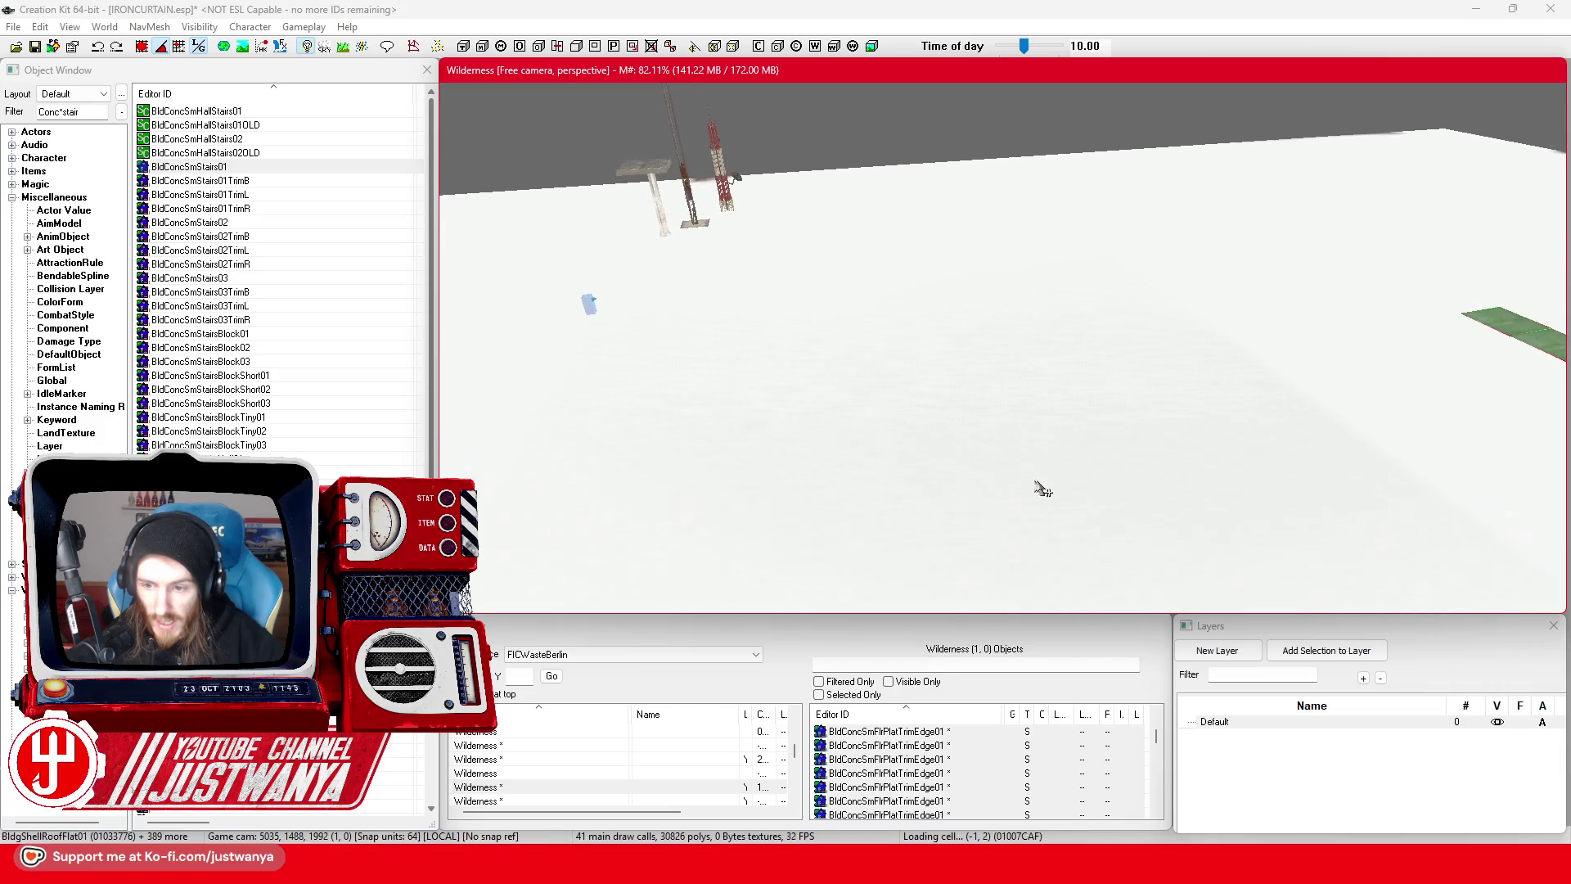
pyautogui.scroll(2, 1088, 442)
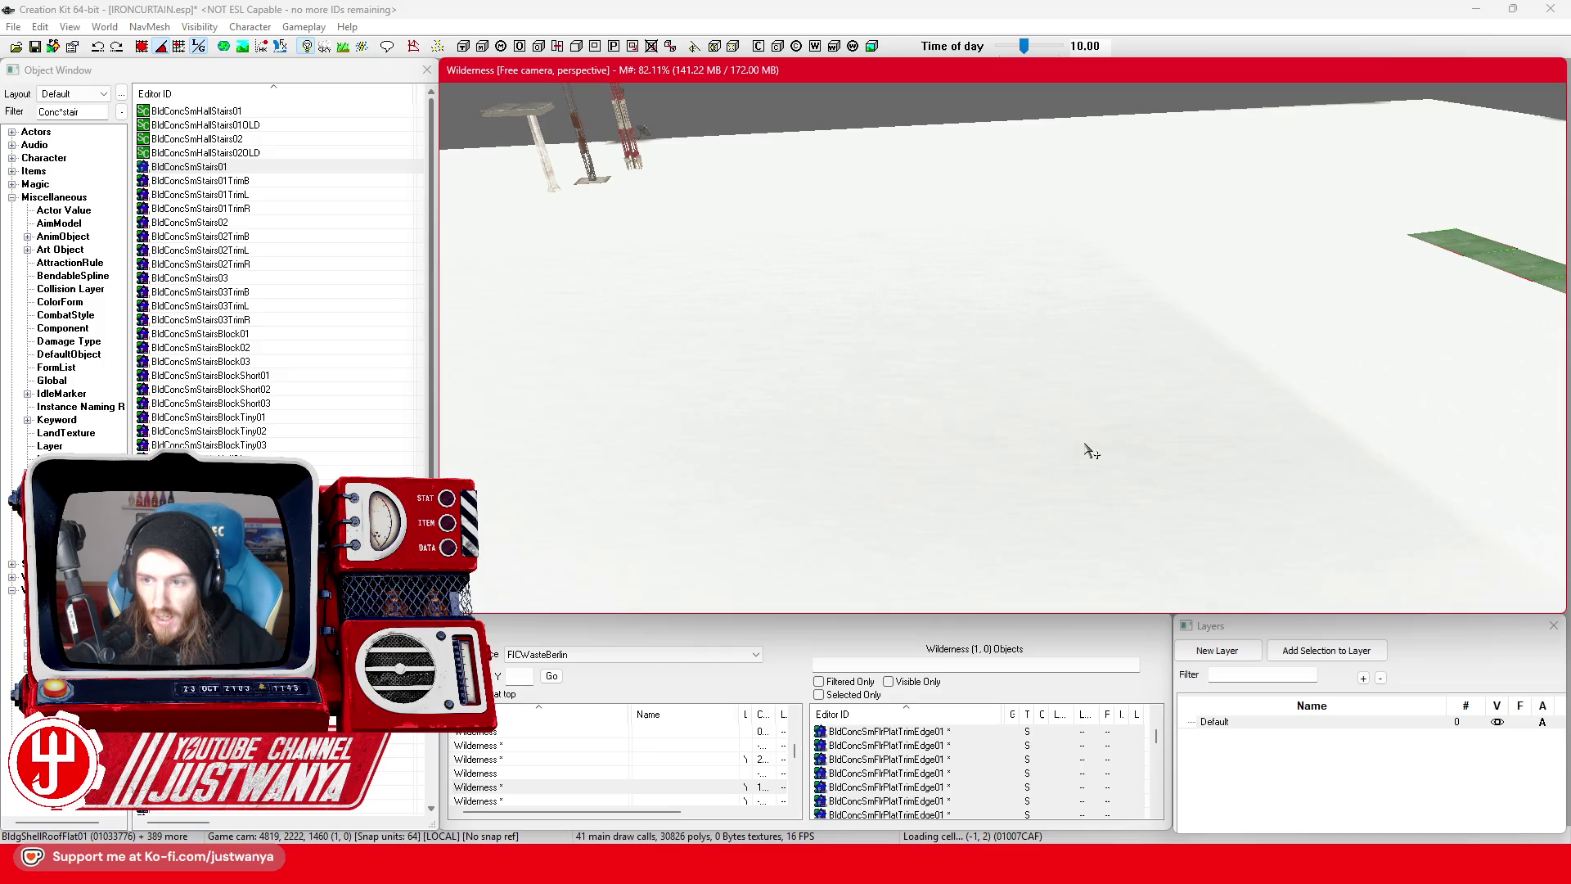
pyautogui.scroll(-5, 1072, 462)
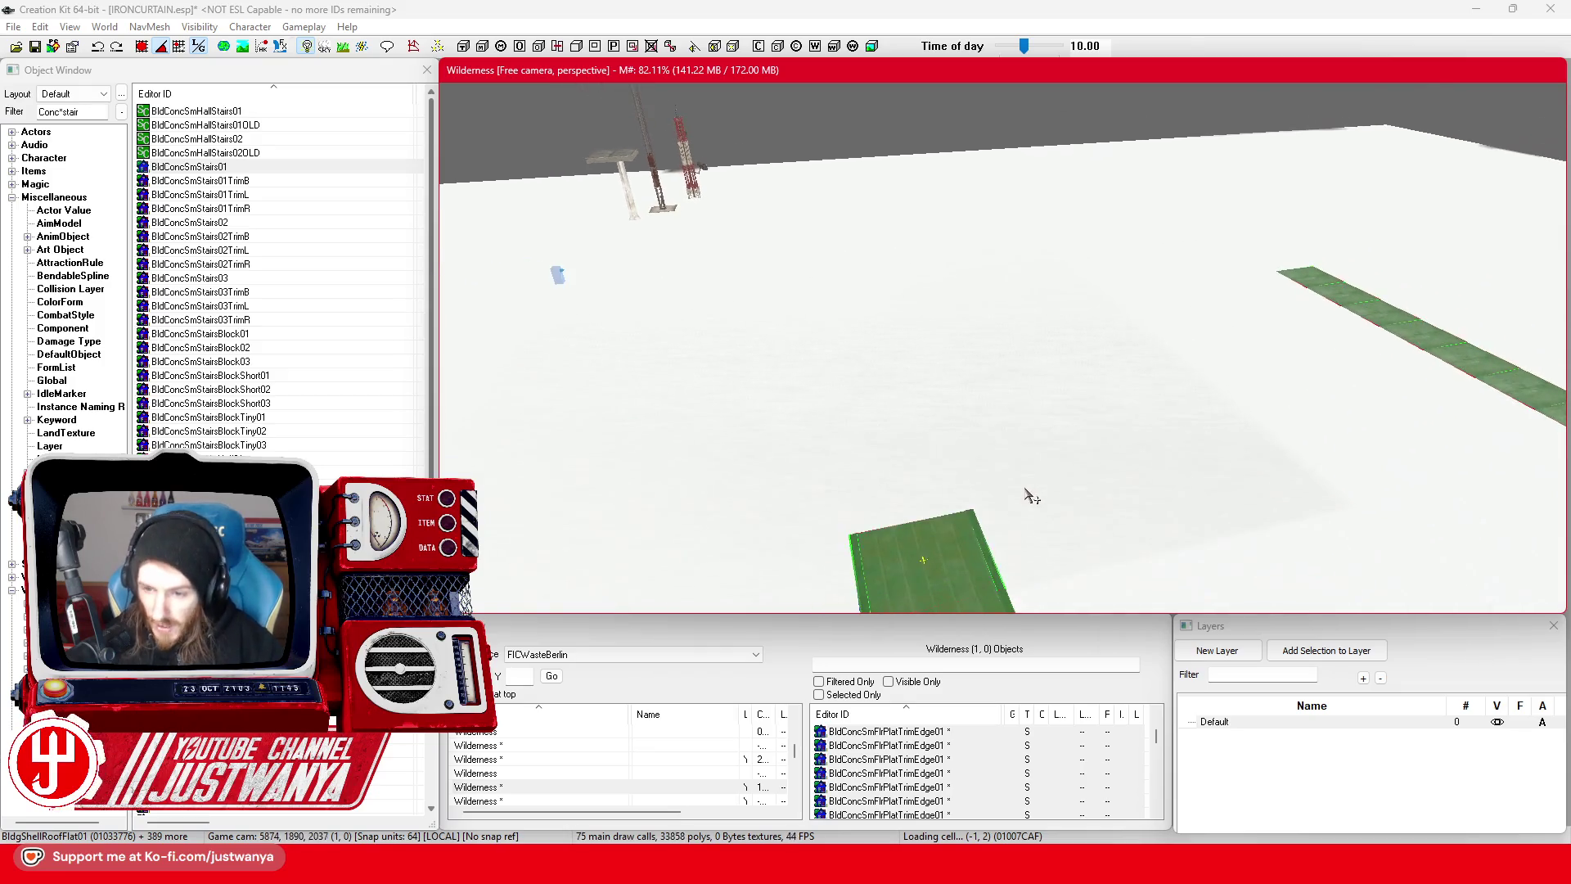
pyautogui.scroll(-5, 1031, 491)
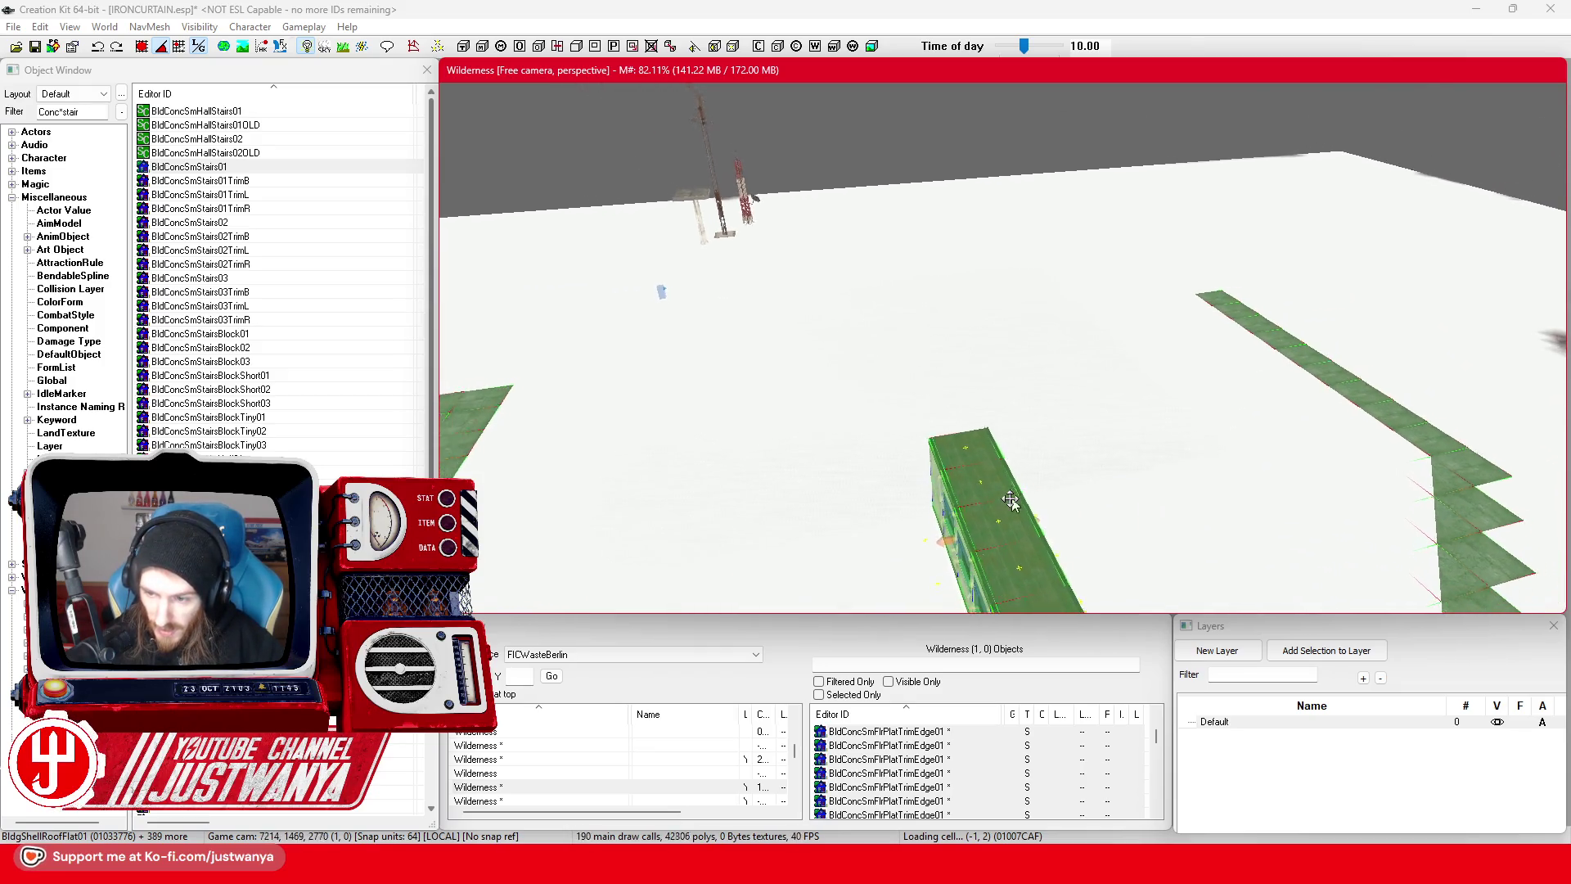
pyautogui.scroll(-5, 1009, 494)
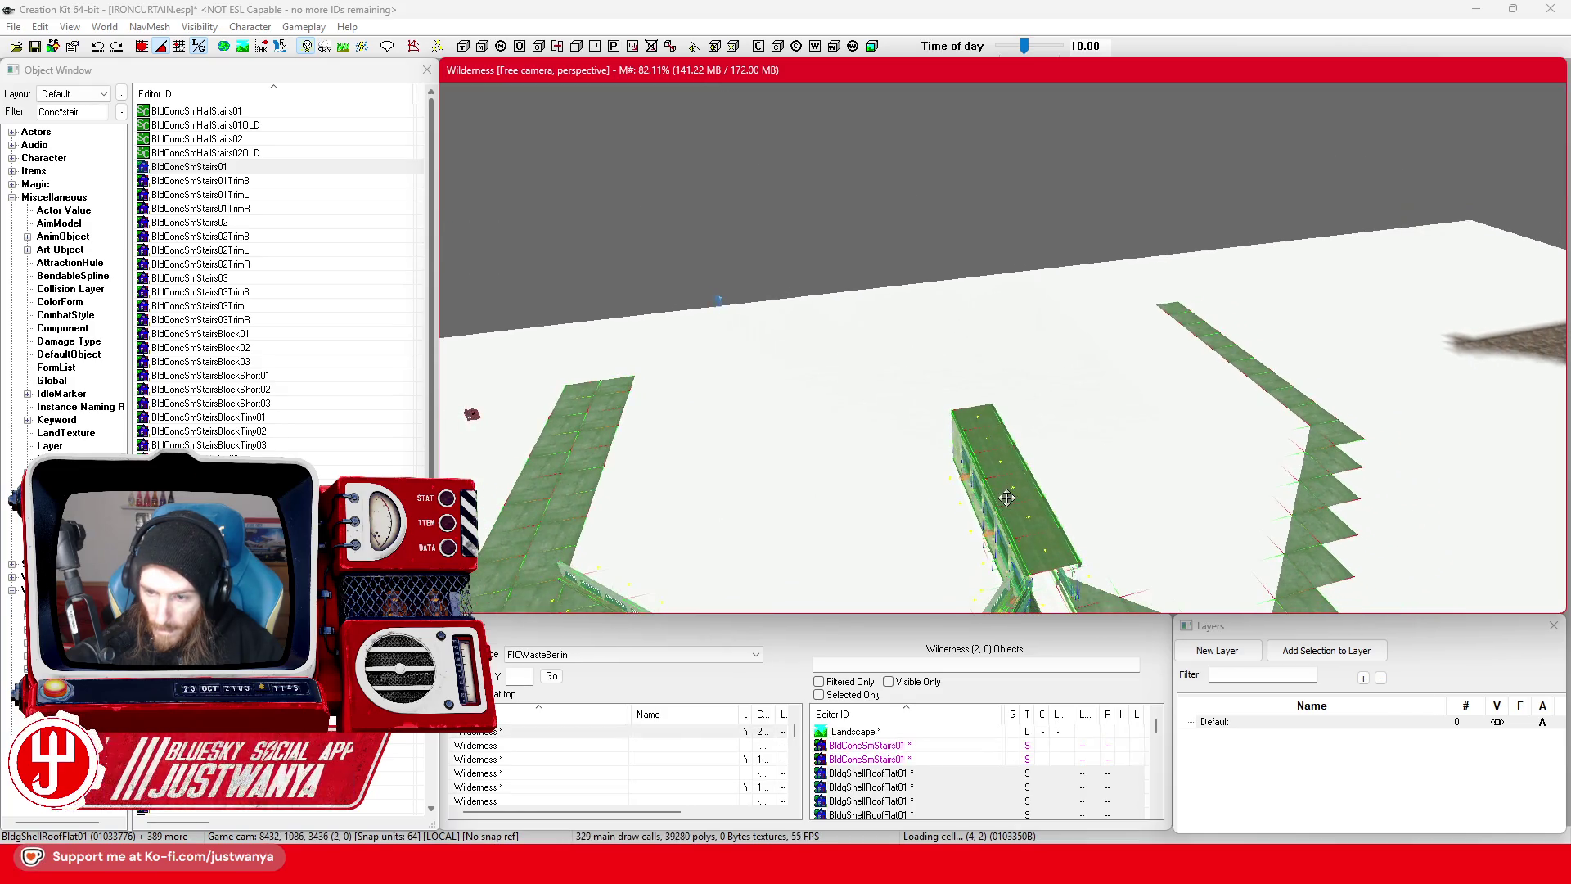
pyautogui.scroll(-5, 1006, 495)
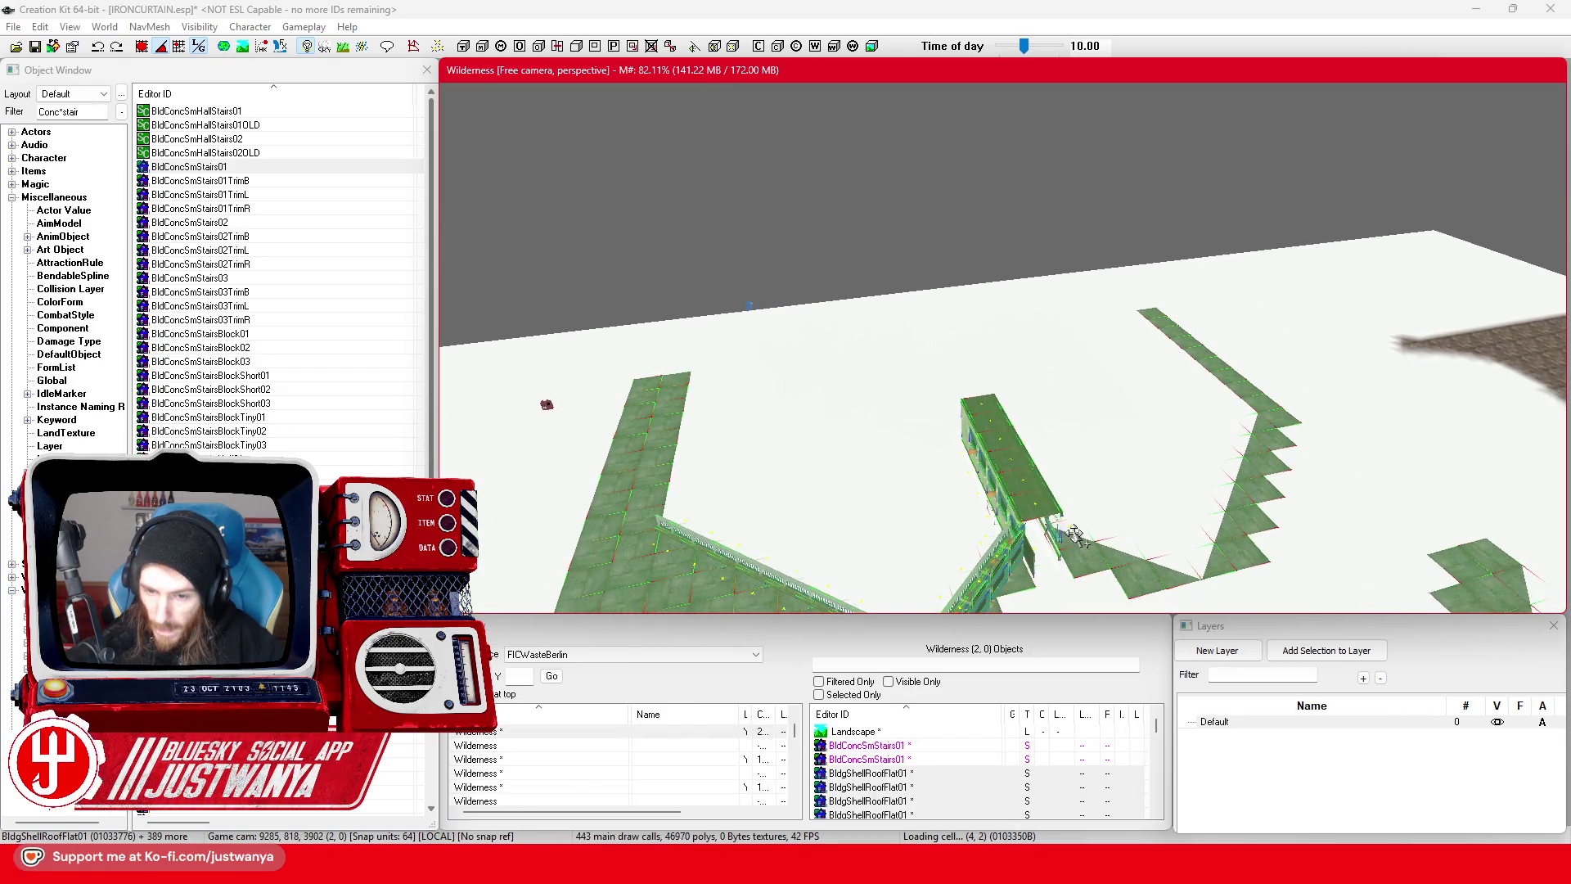
pyautogui.scroll(5, 1056, 317)
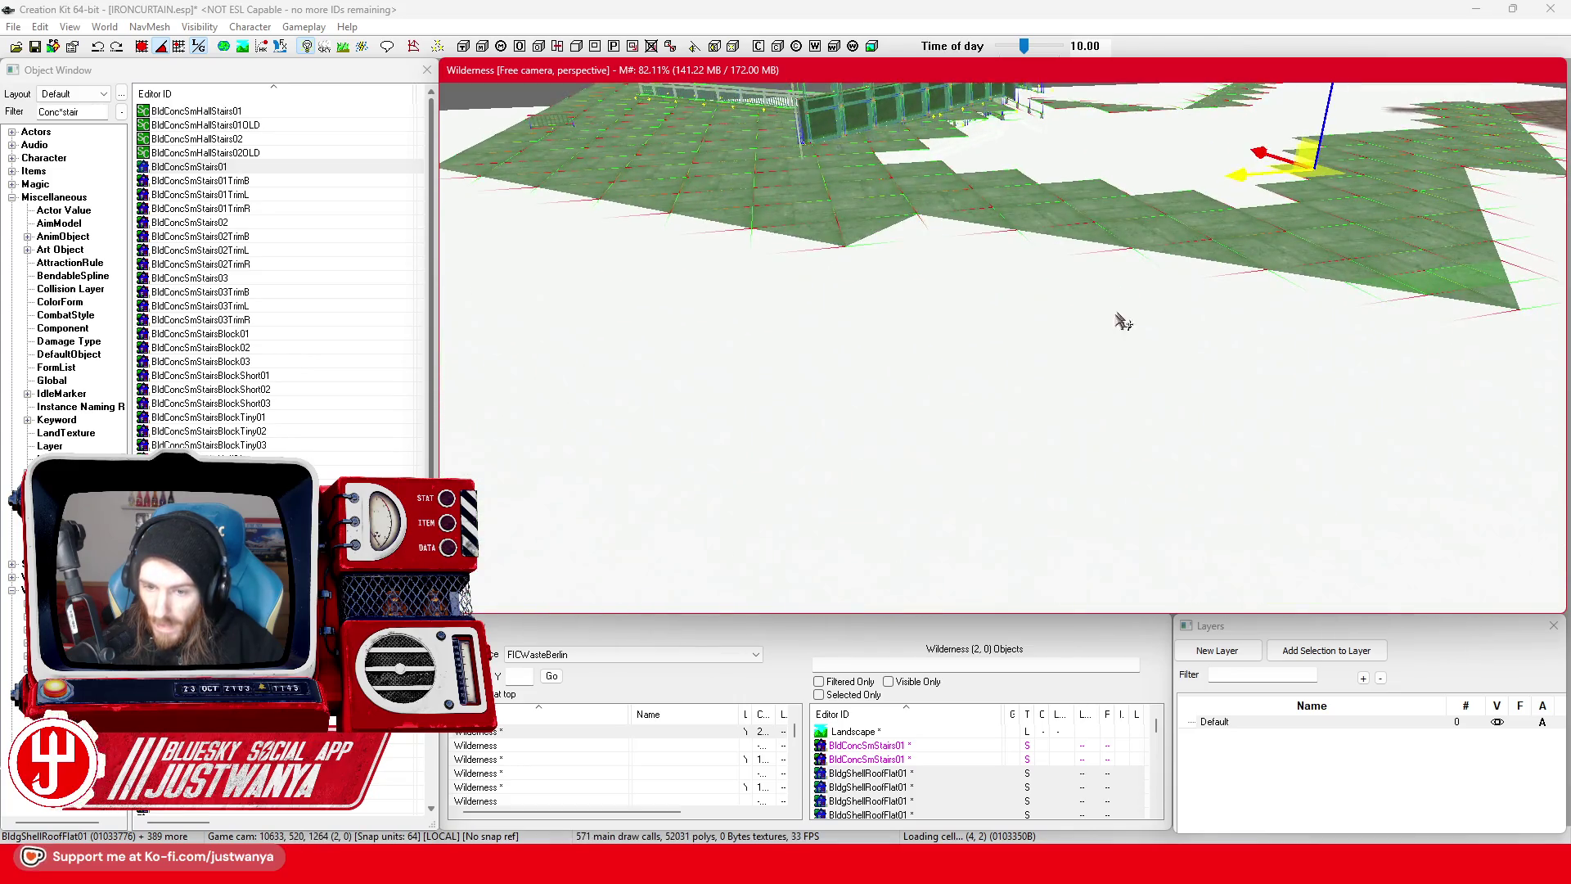
pyautogui.scroll(5, 1166, 489)
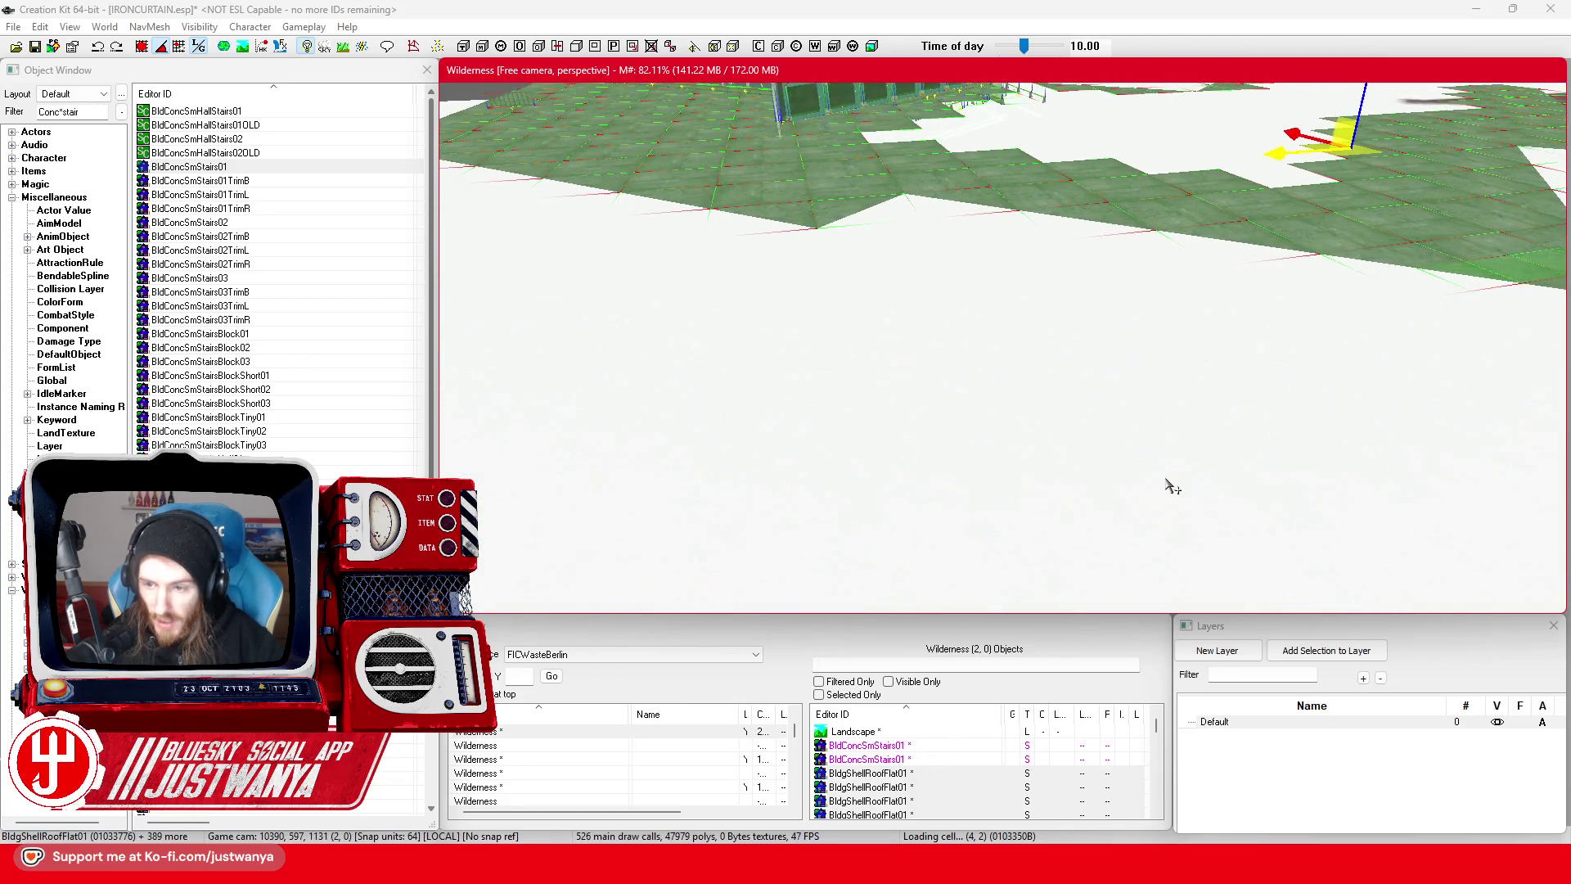
pyautogui.click(1259, 675)
pyautogui.write('temporar')
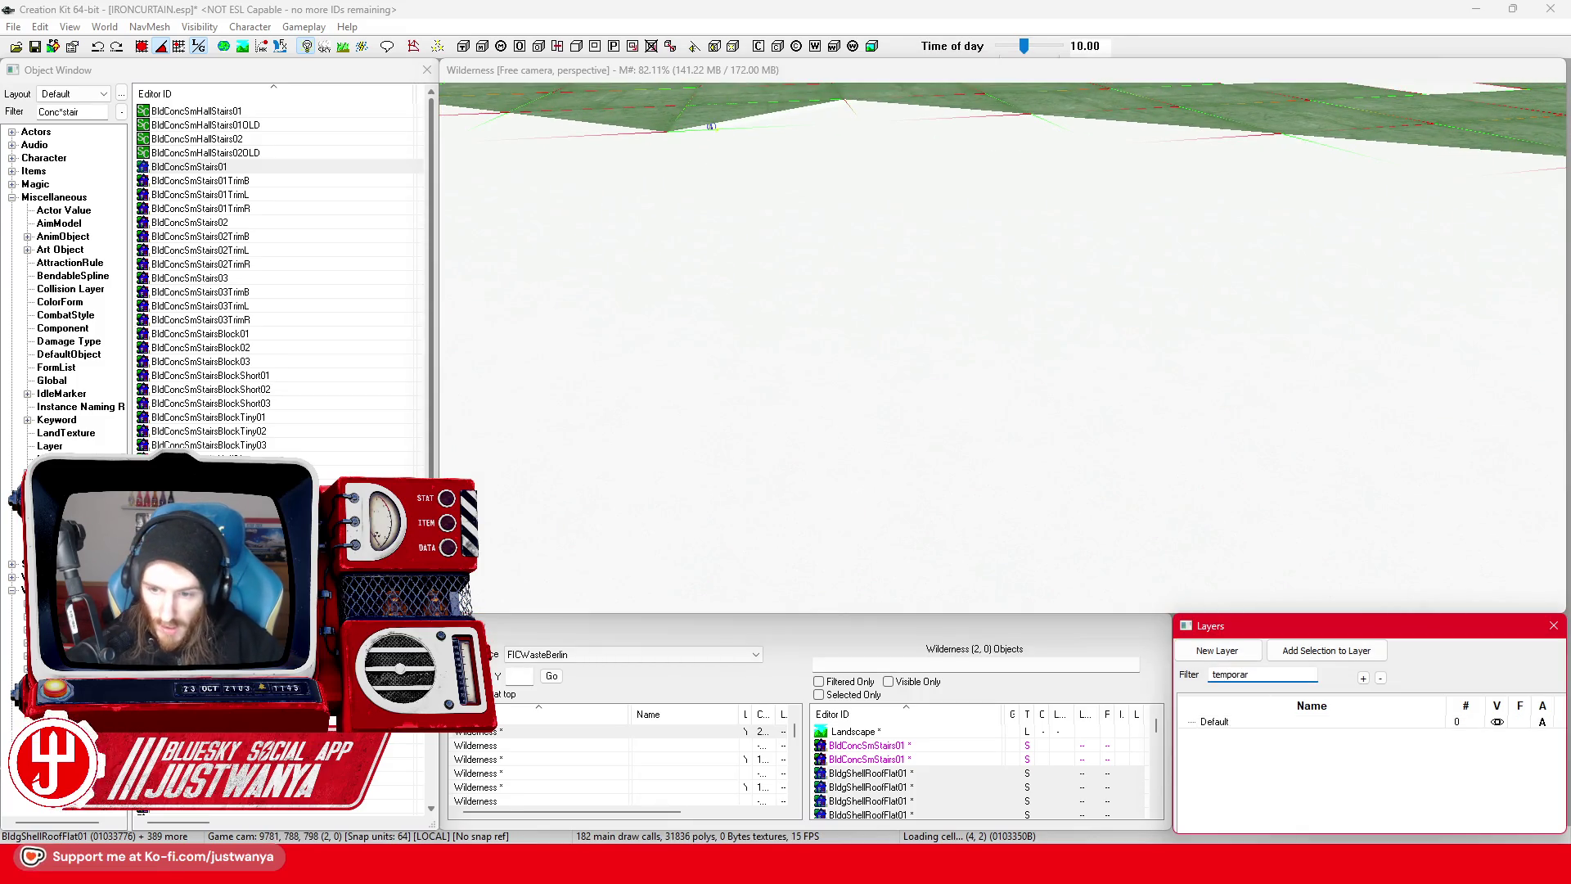
pyautogui.scroll(-5, 1055, 572)
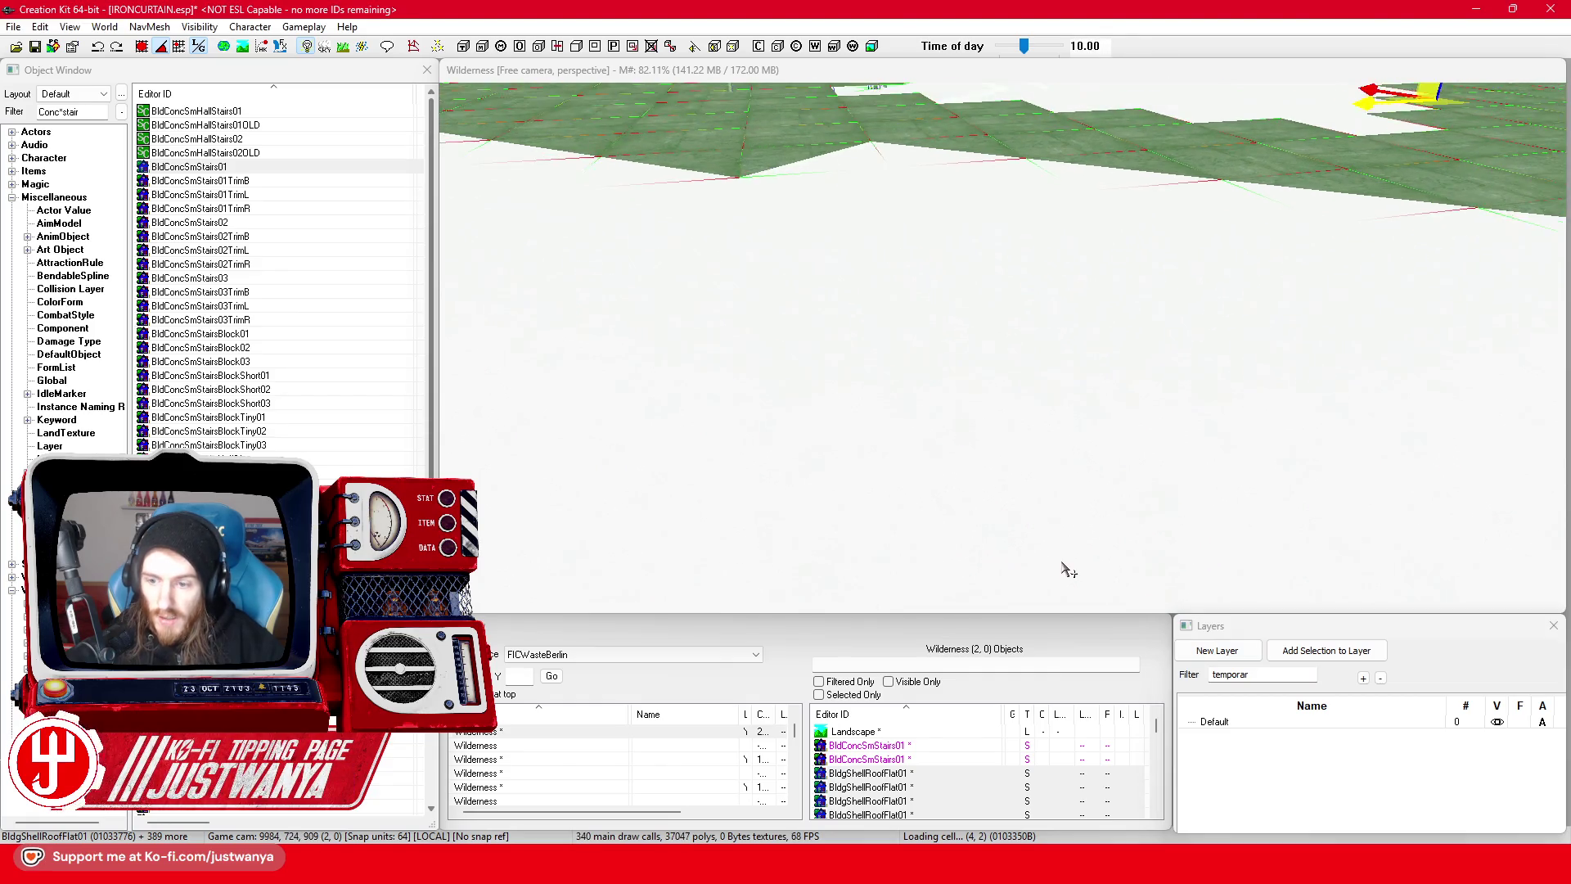
pyautogui.press('Down')
pyautogui.press('Down')
pyautogui.press('Down')
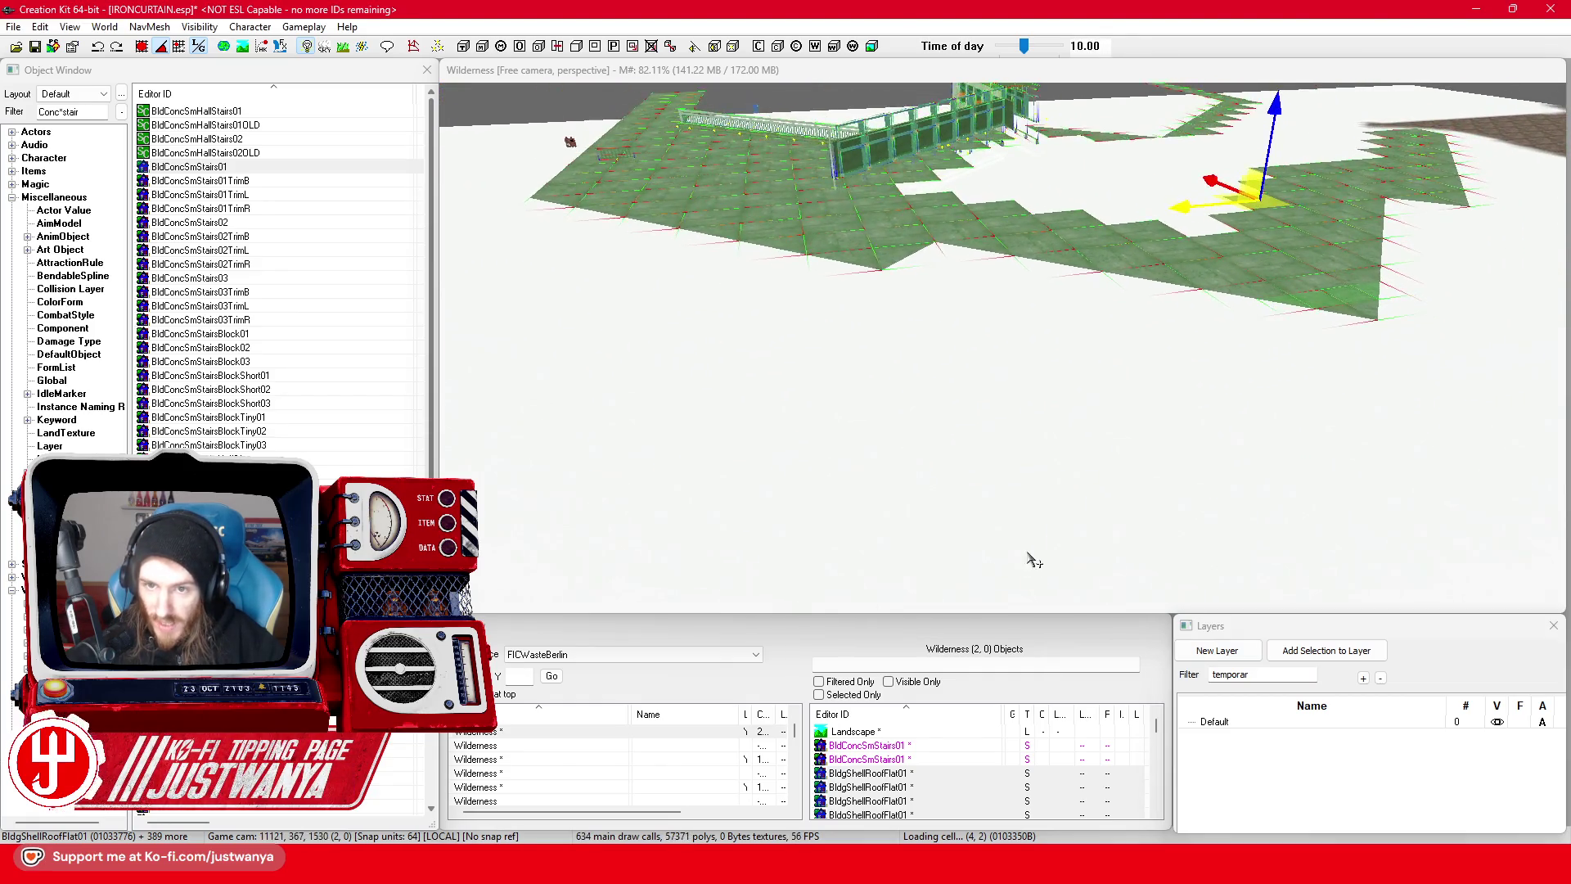
pyautogui.press('Up')
pyautogui.press('Up')
pyautogui.press('Up')
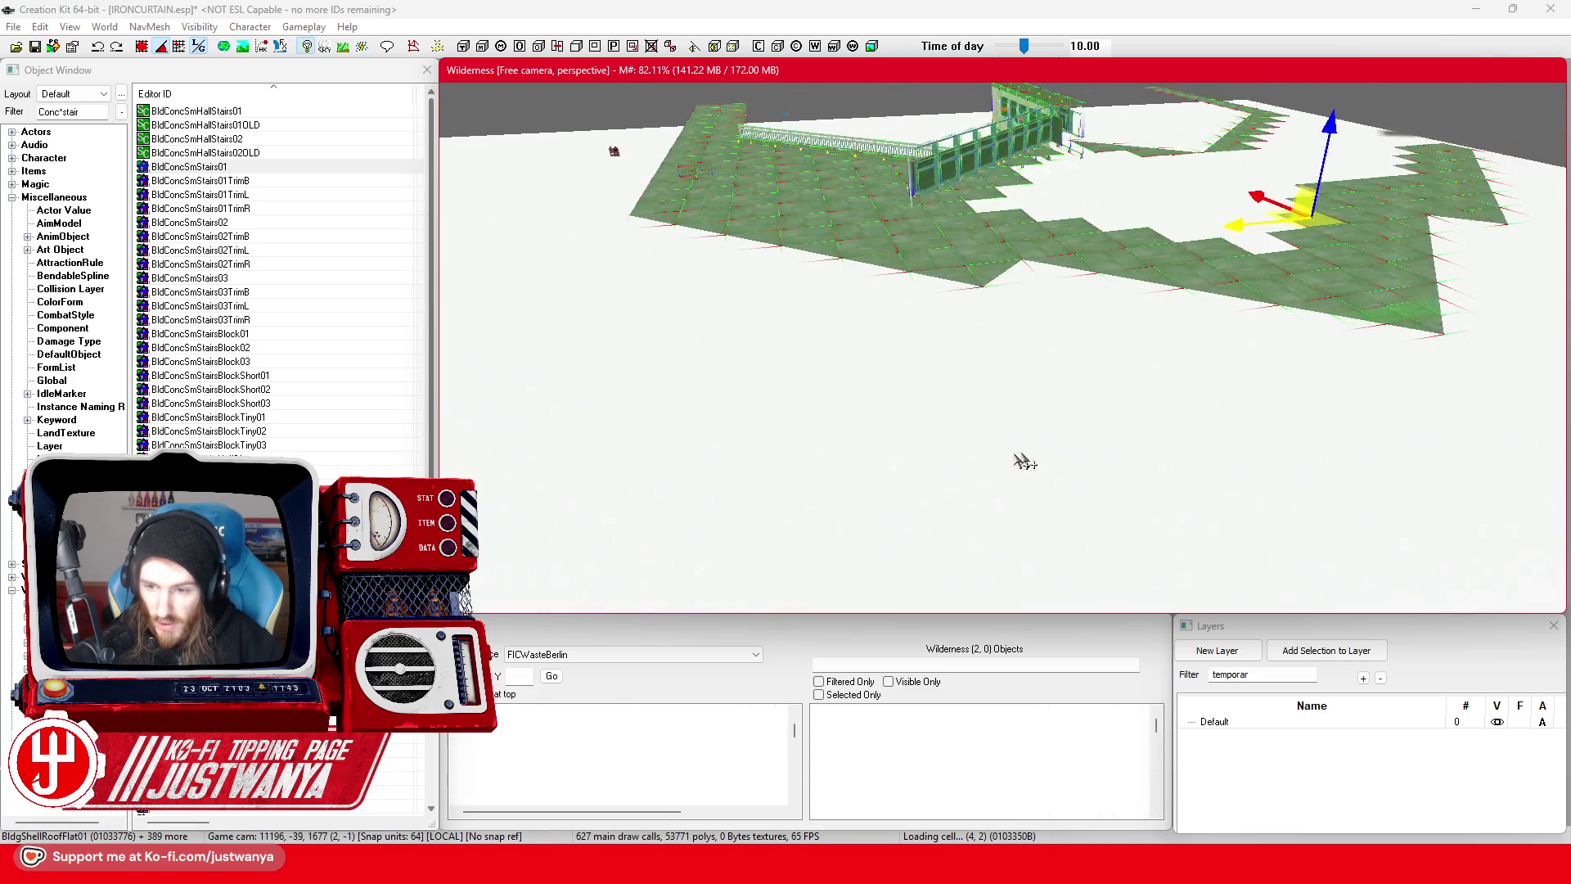
pyautogui.scroll(6, 906, 502)
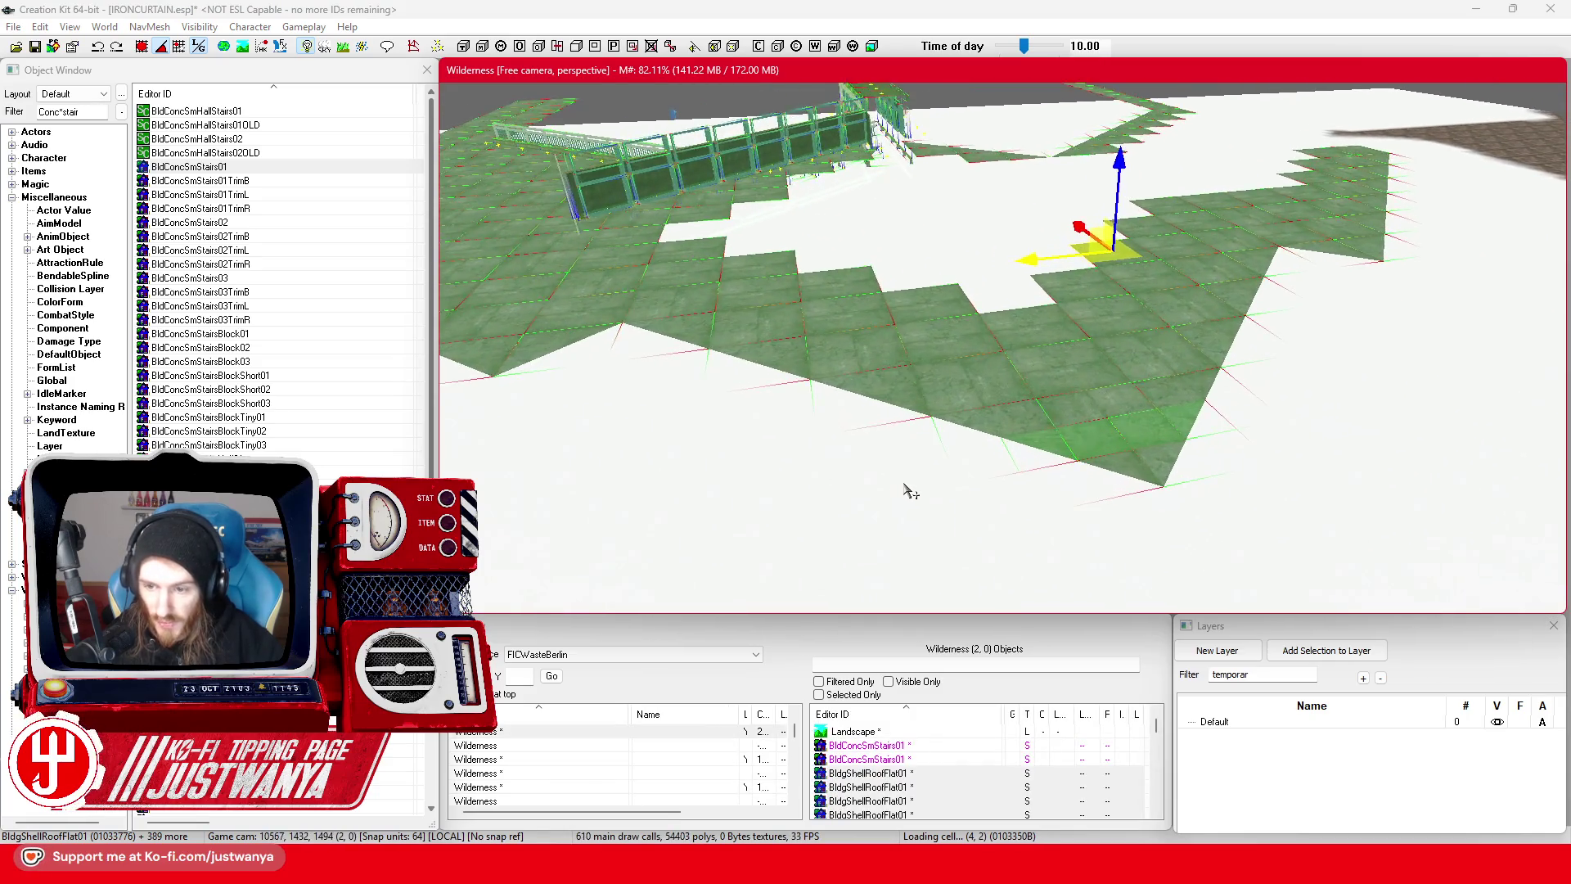
# - Clear the Layers filter, select the Default layer, and zoom the scene out over the floor
pyautogui.click(1180, 671)
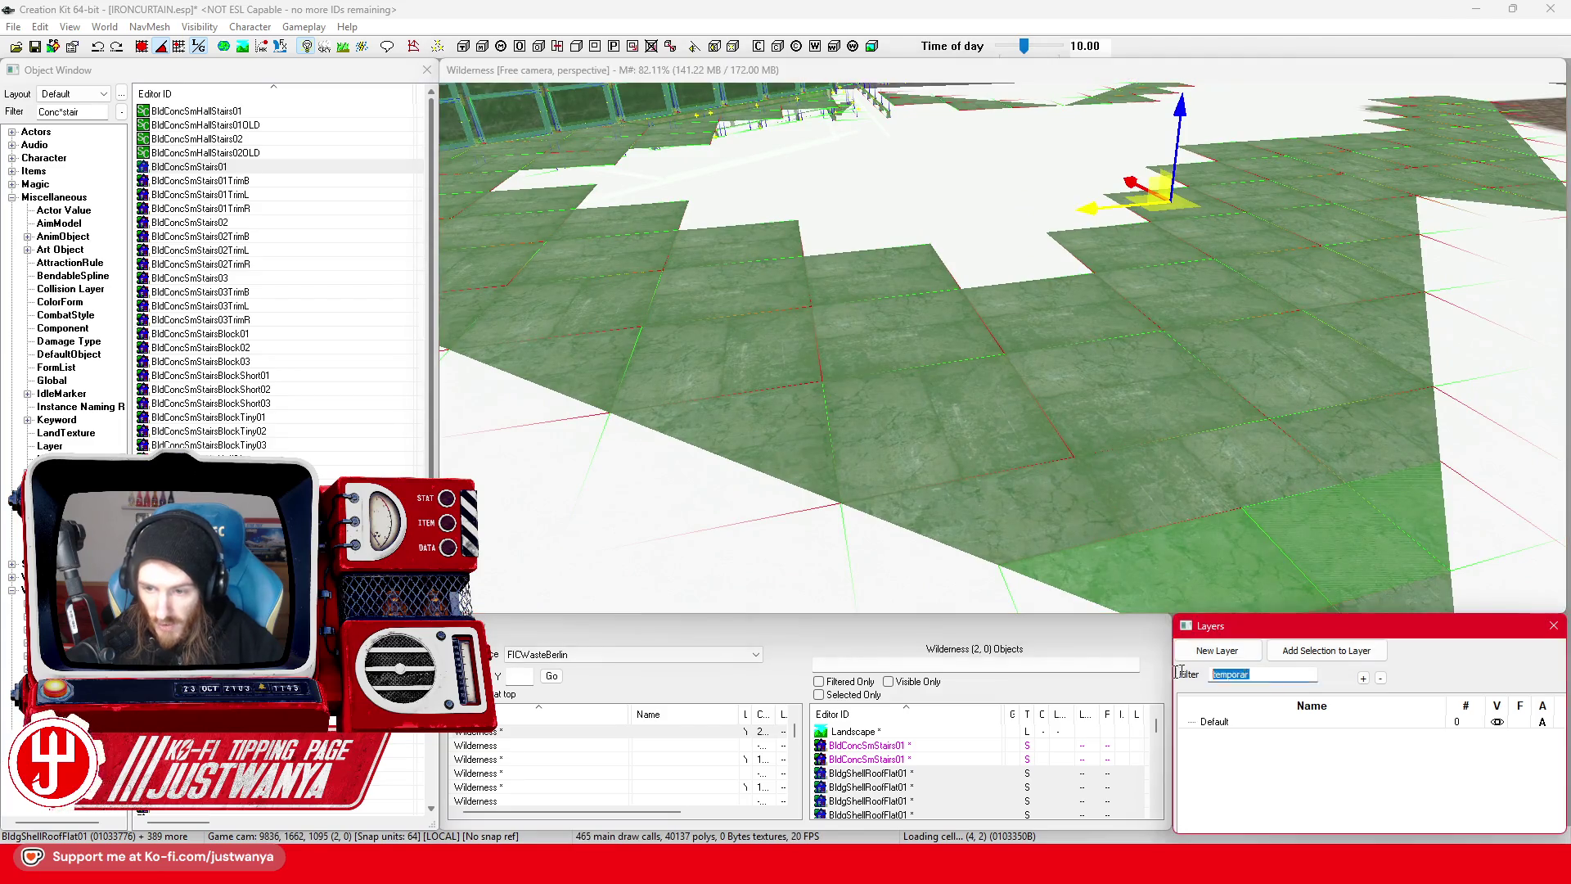
pyautogui.click(1514, 730)
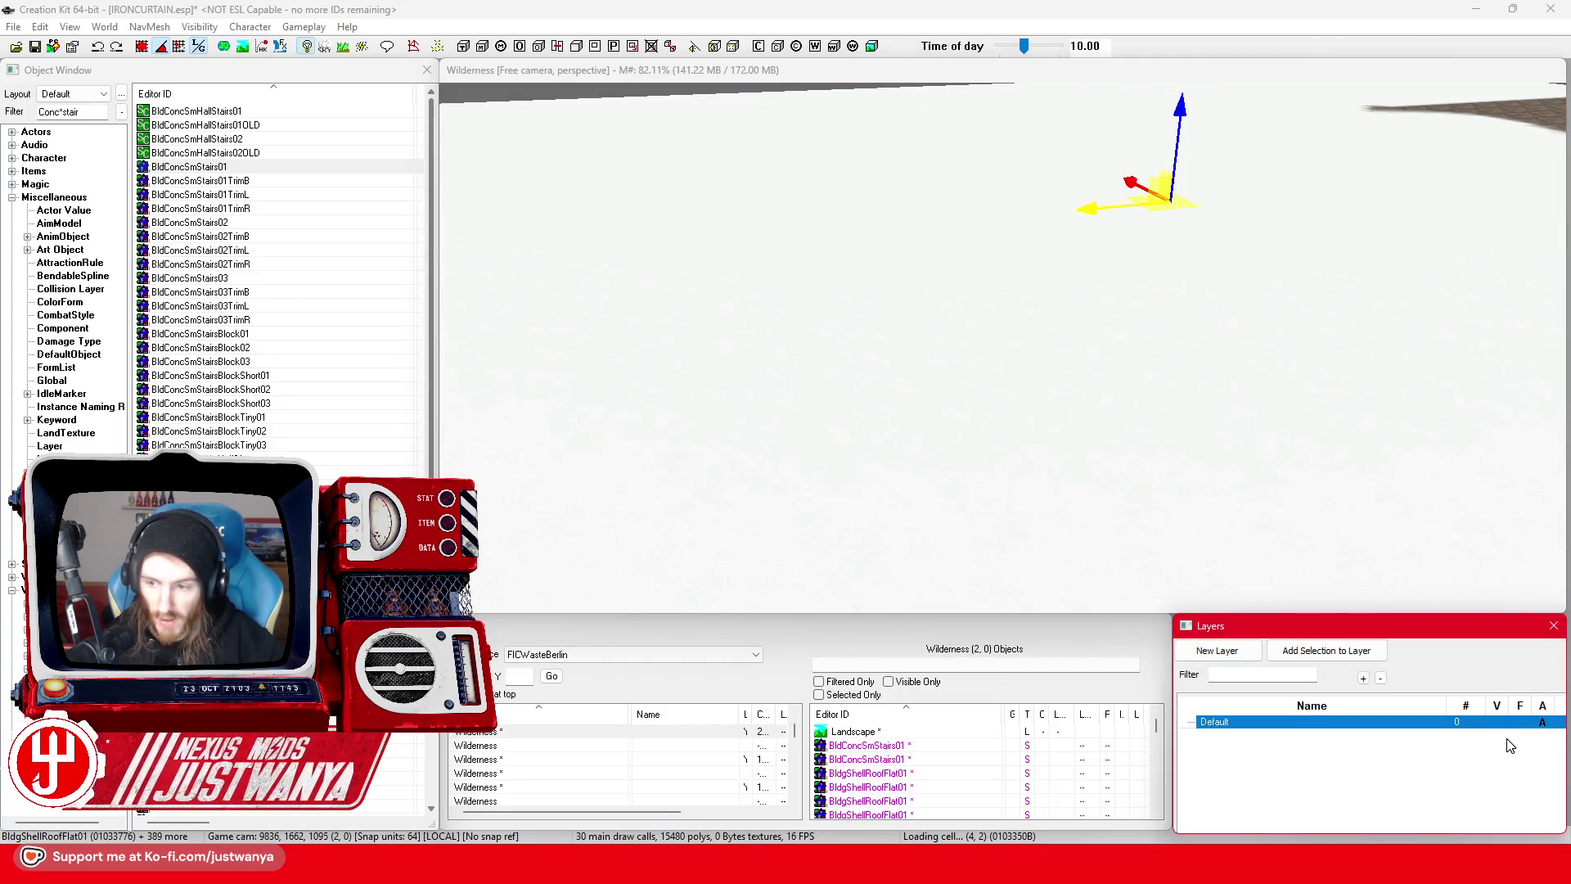
pyautogui.click(1084, 419)
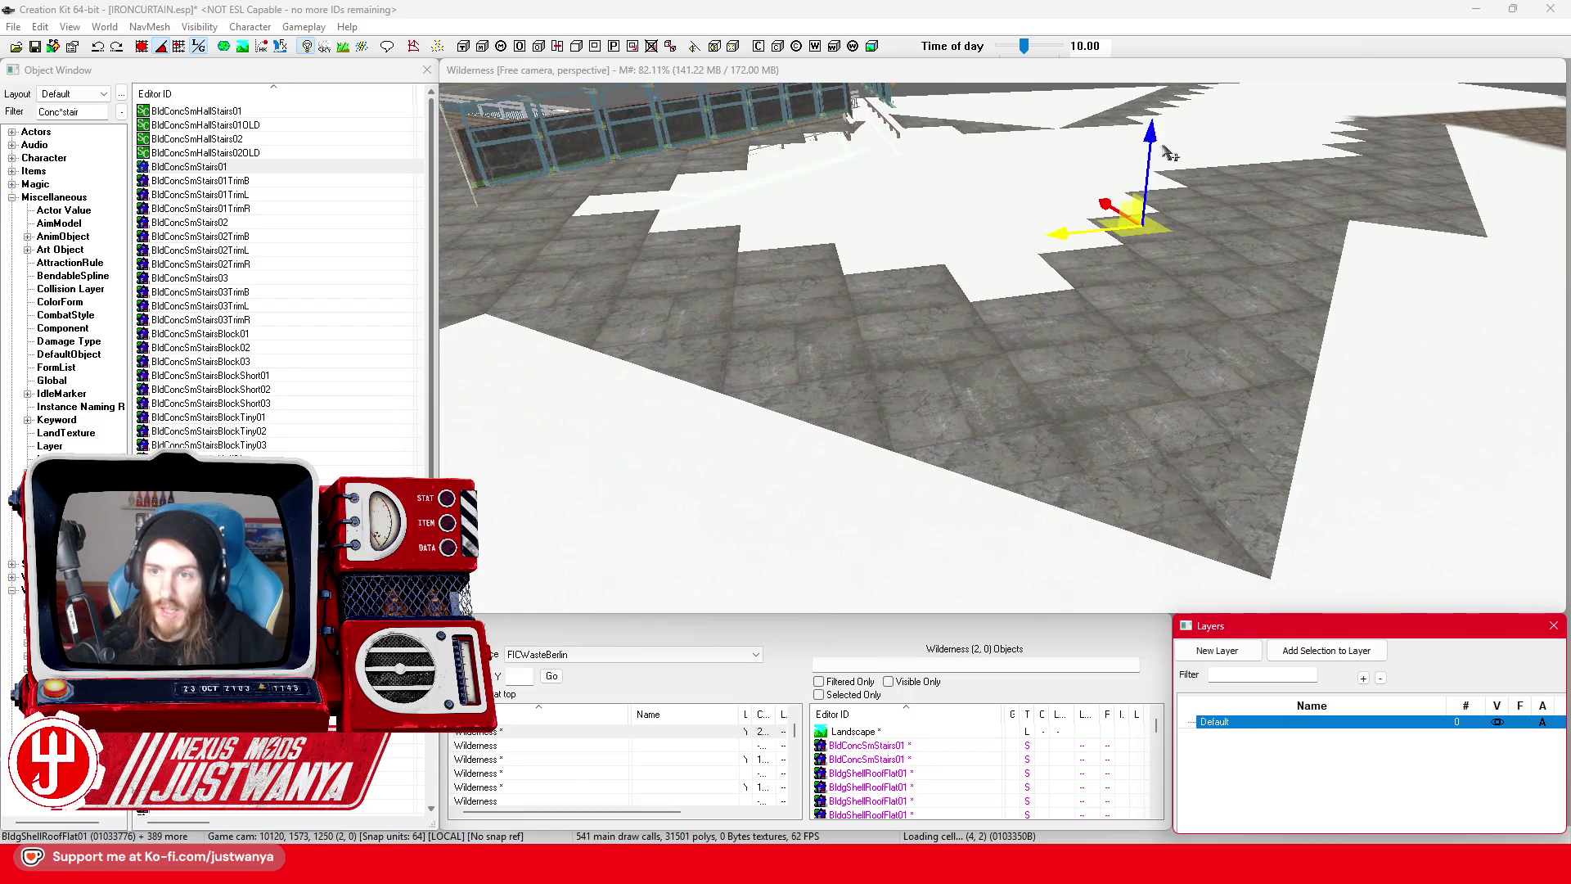
pyautogui.scroll(-10, 1027, 508)
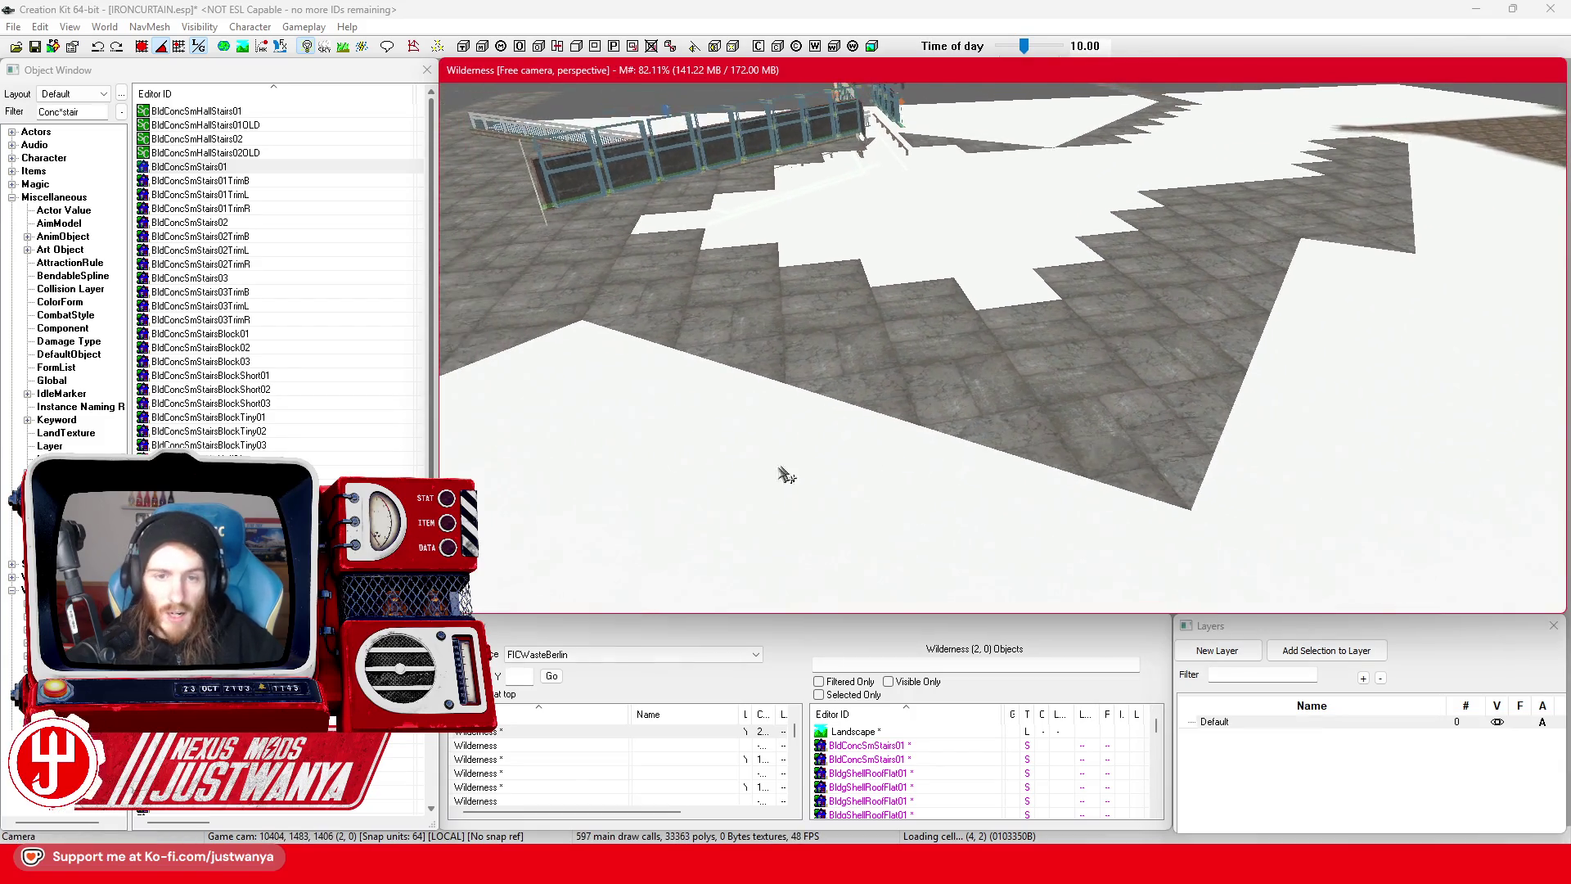
pyautogui.scroll(-3, 769, 528)
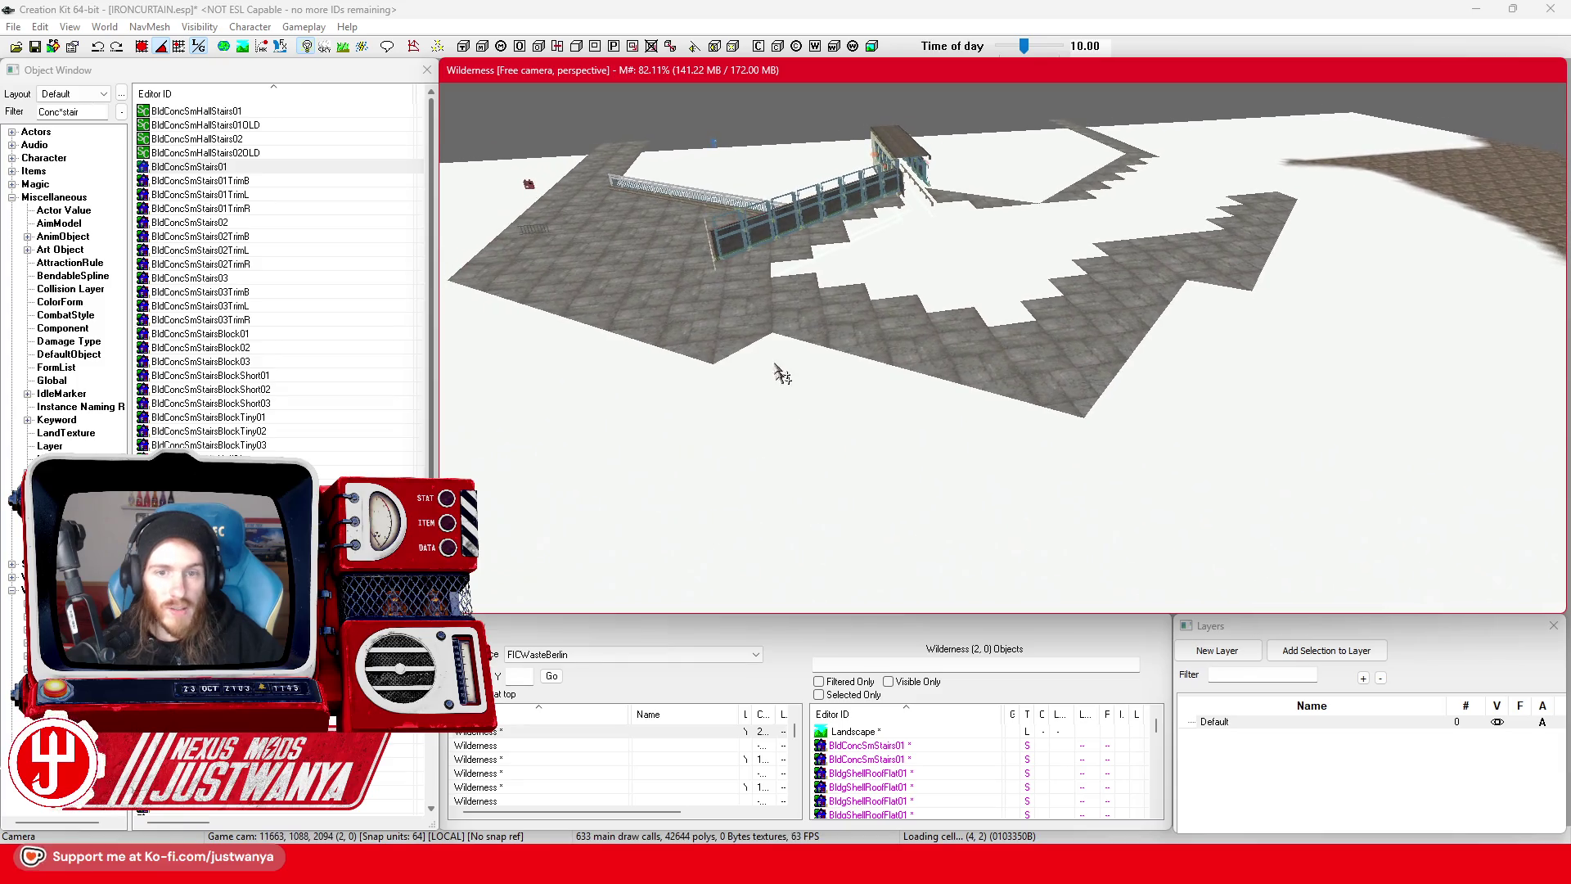
pyautogui.scroll(-10, 755, 333)
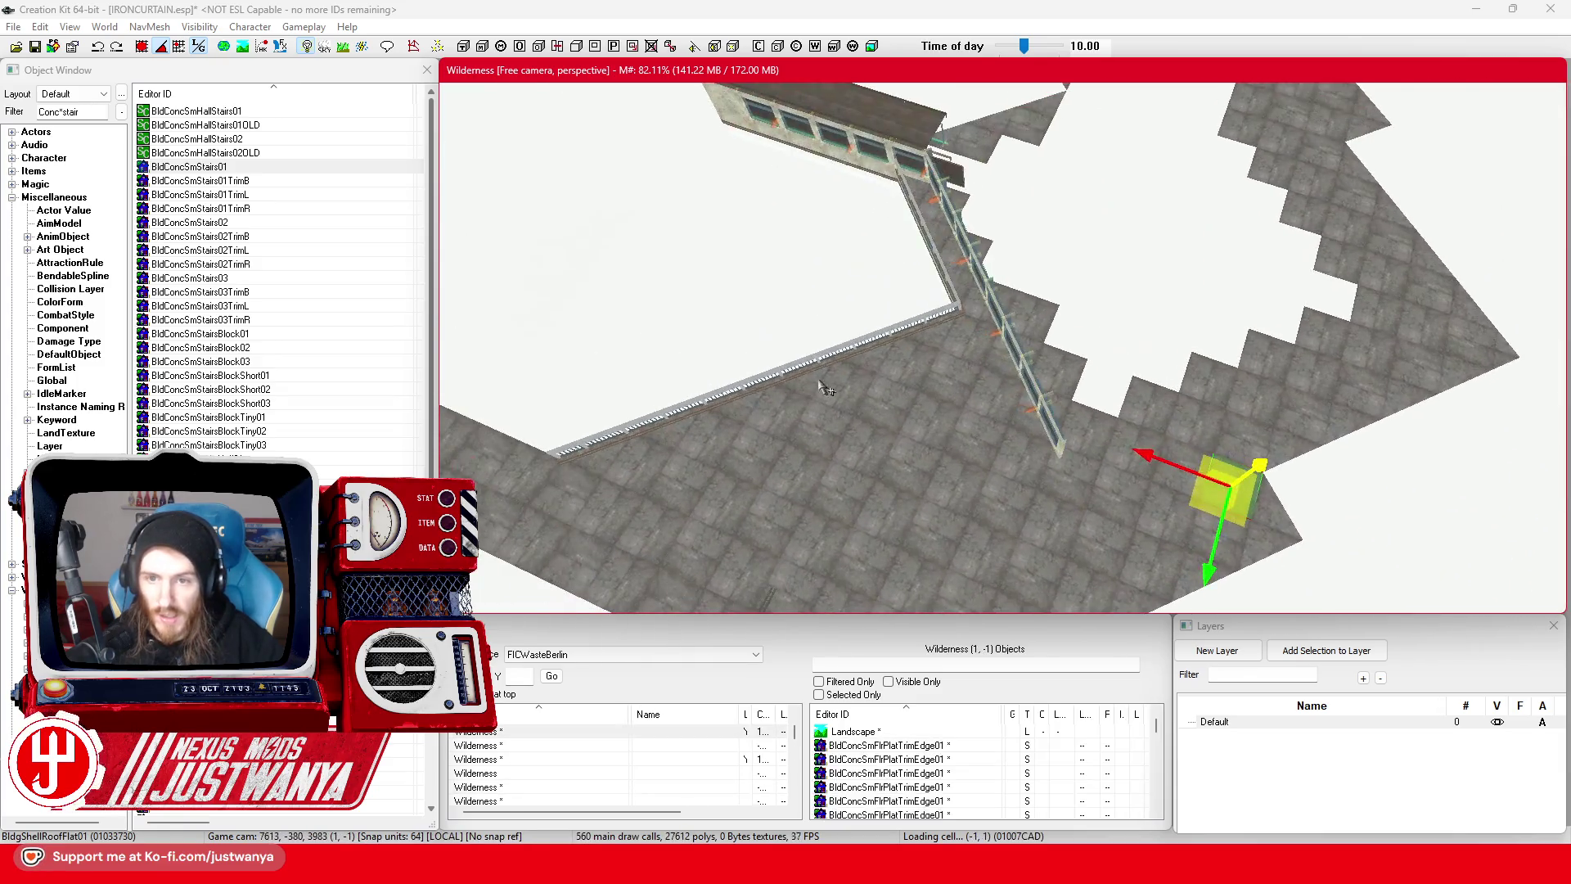
pyautogui.scroll(-5, 1093, 473)
pyautogui.scroll(-5, 957, 378)
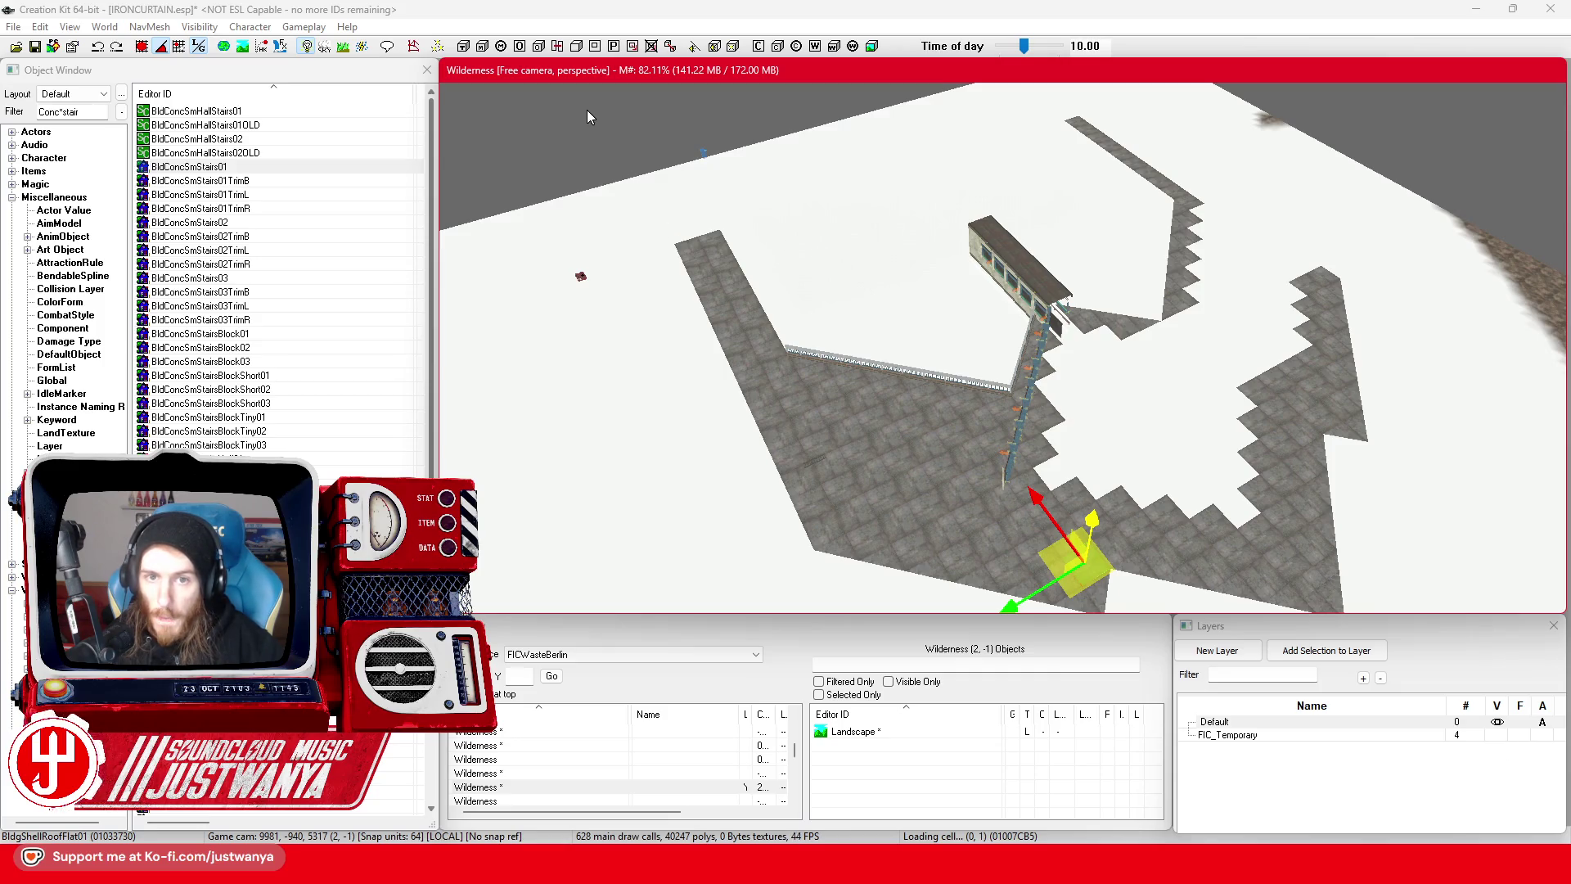
# - Box-select the floor, stair and walkway pieces, then make FIC_Temporary visible again
pyautogui.moveTo(586, 109); pyautogui.dragTo(1032, 360)
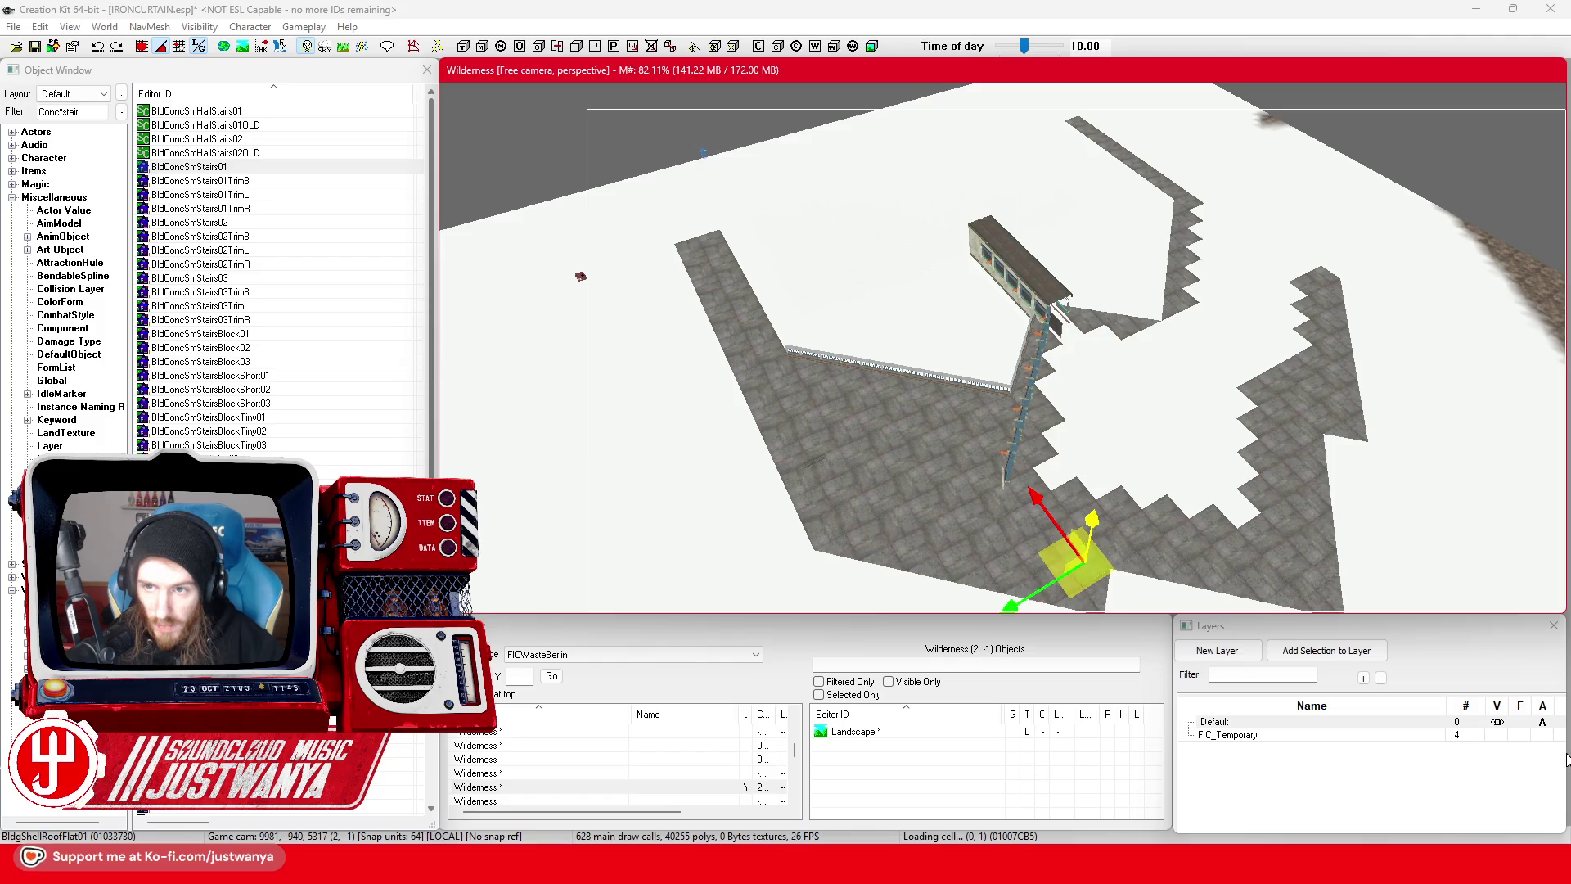
pyautogui.moveTo(1566, 759); pyautogui.dragTo(1564, 750)
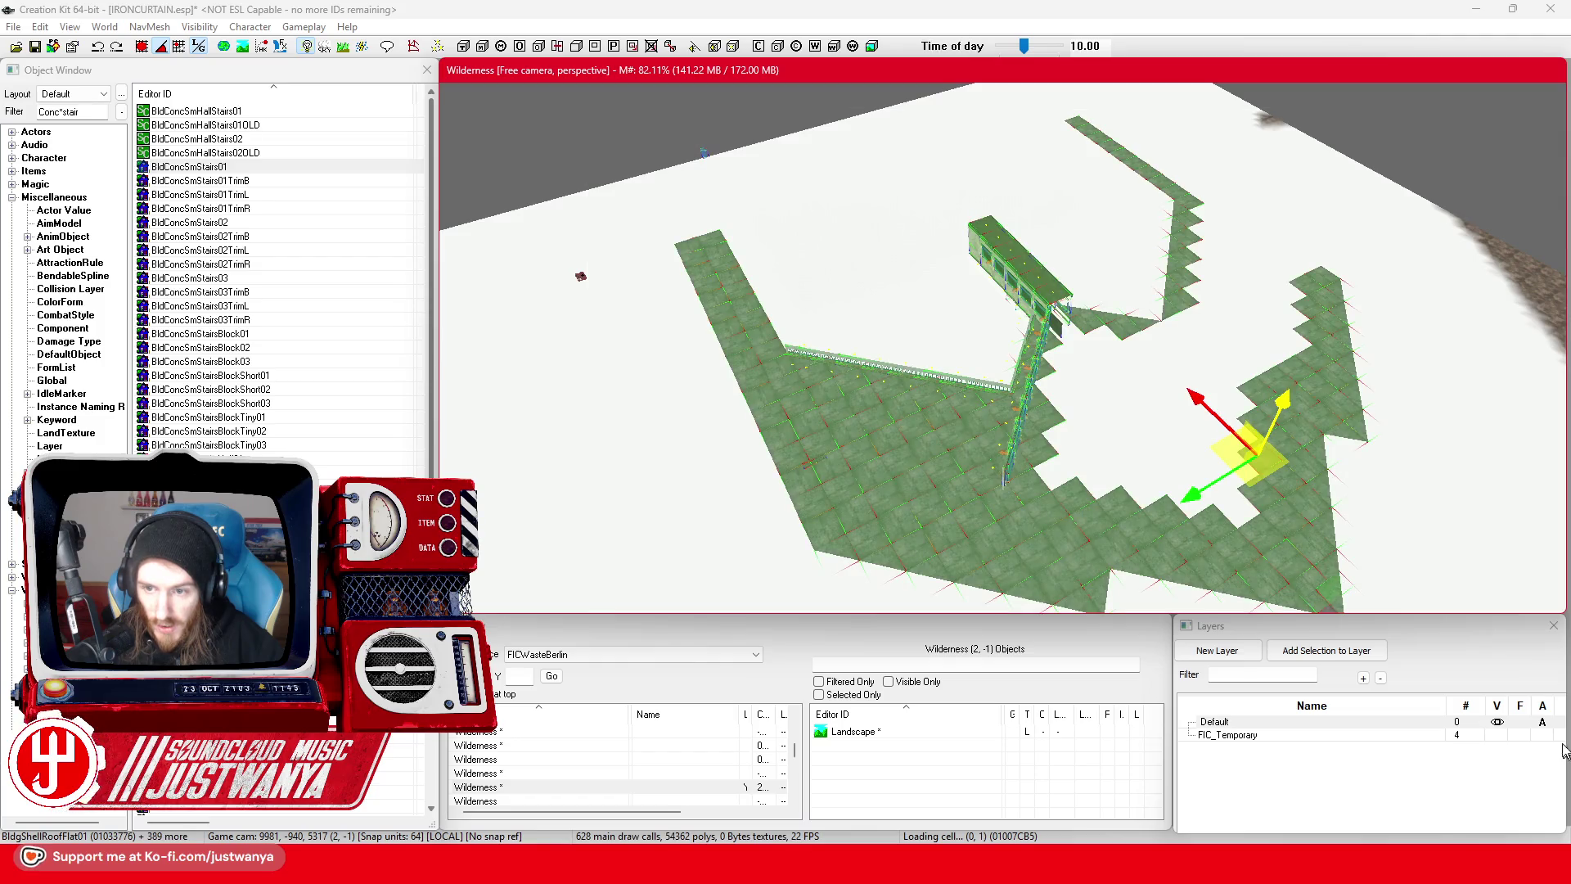
pyautogui.click(1497, 735)
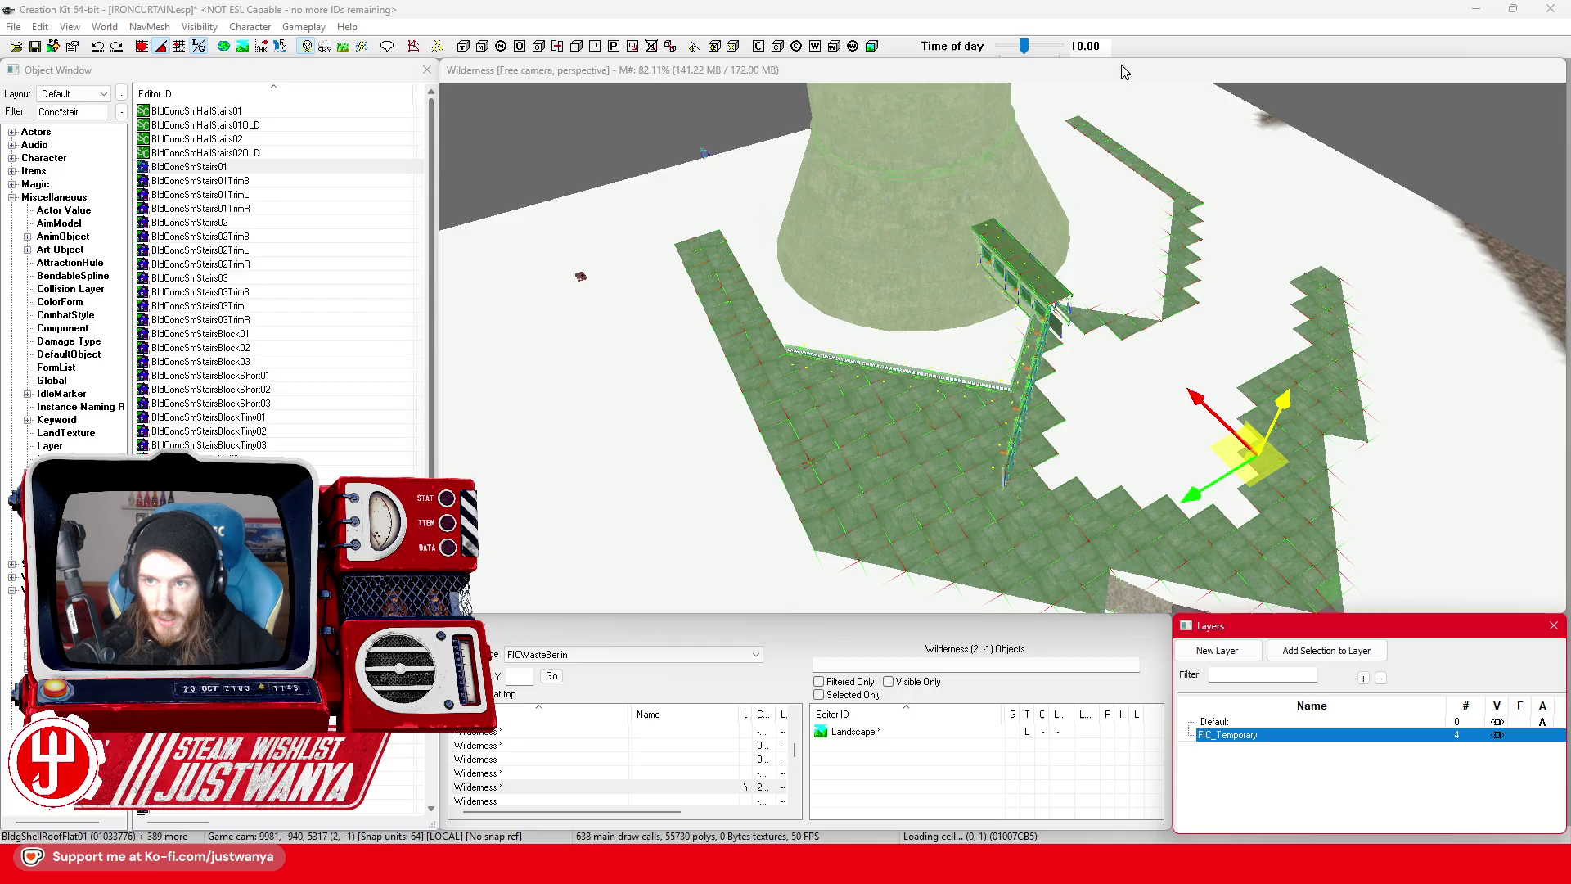
pyautogui.moveTo(1124, 90)
pyautogui.mouseDown()
pyautogui.moveTo(1214, 295)
pyautogui.moveTo(1111, 203)
pyautogui.moveTo(1076, 221)
pyautogui.moveTo(1205, 353)
pyautogui.moveTo(1225, 461)
pyautogui.mouseUp()
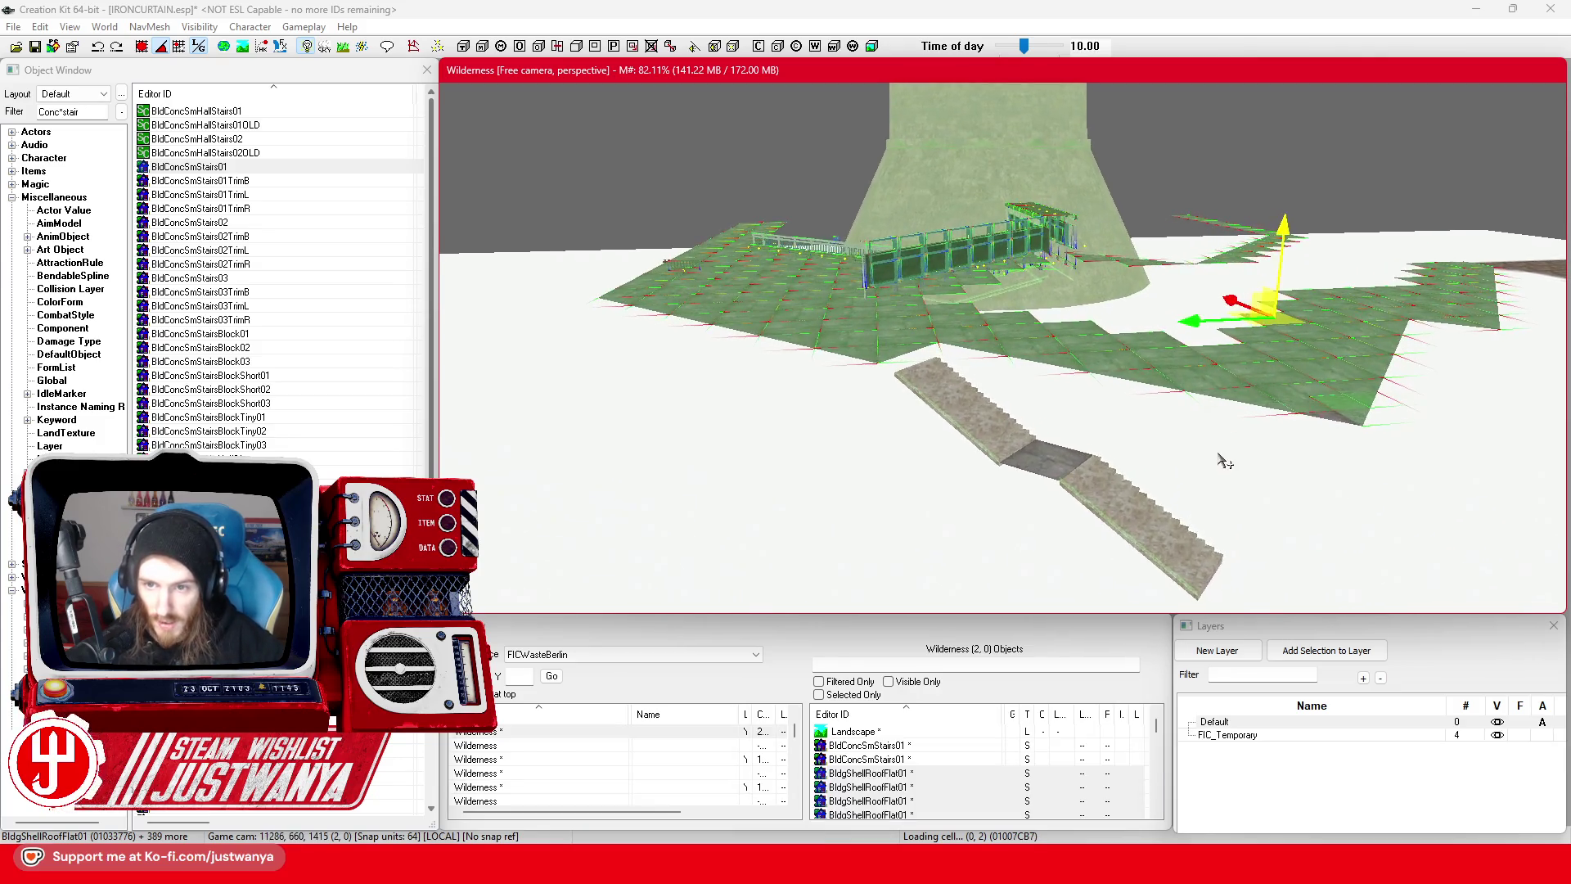
# - Look down along the stairs beside the tower, then select FIC_Temporary's references in Layers
pyautogui.scroll(10, 1225, 454)
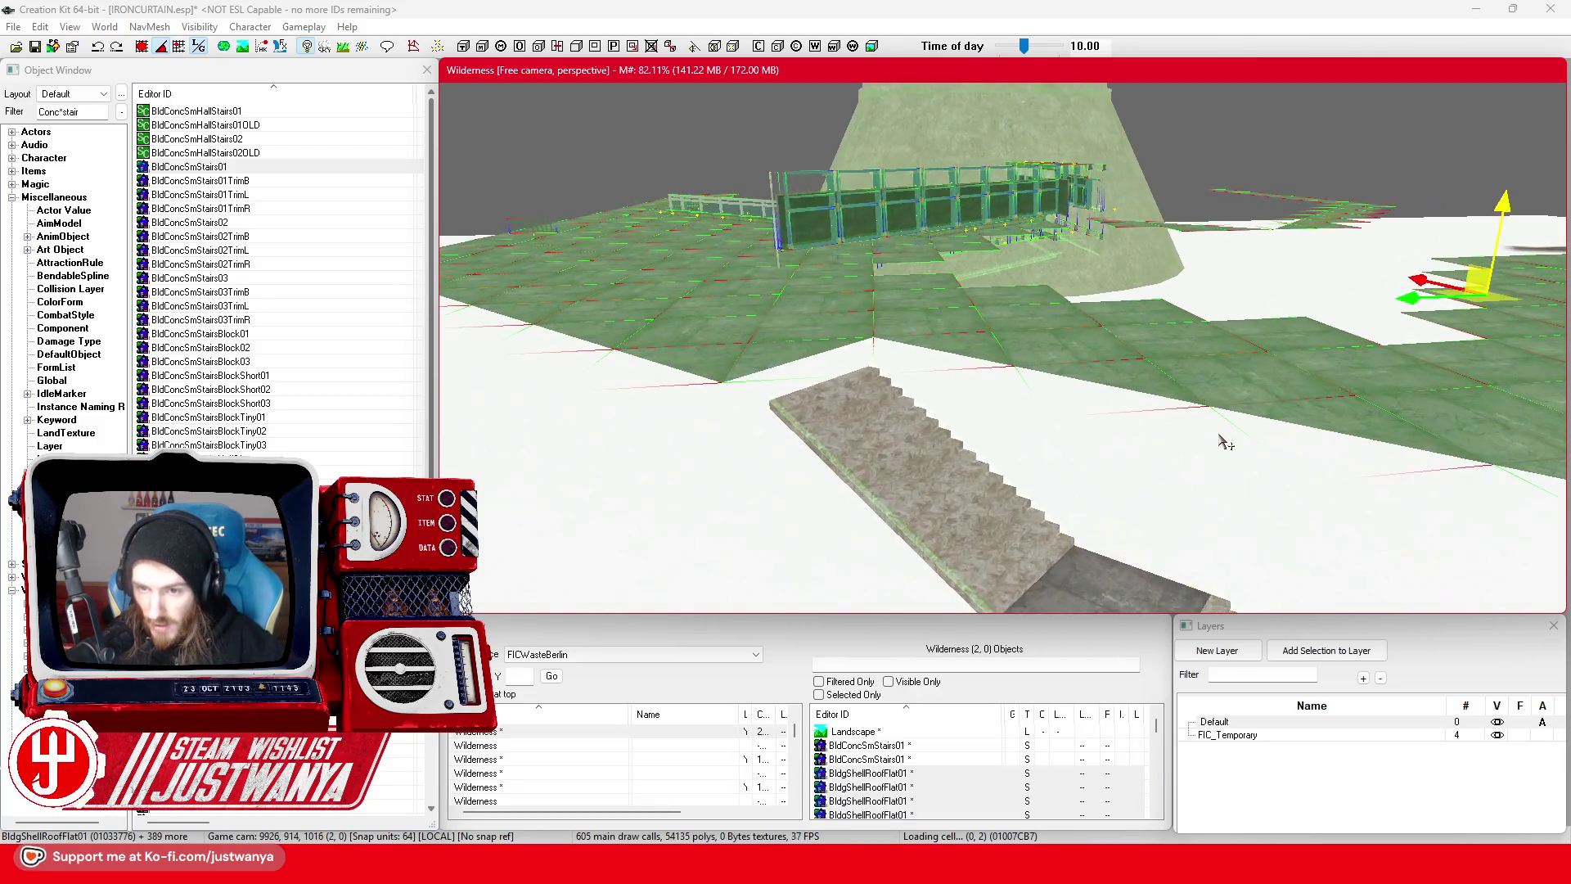
pyautogui.scroll(5, 1224, 442)
pyautogui.moveTo(1227, 438)
pyautogui.mouseDown()
pyautogui.moveTo(1153, 429)
pyautogui.moveTo(1246, 243)
pyautogui.moveTo(1291, 306)
pyautogui.mouseUp()
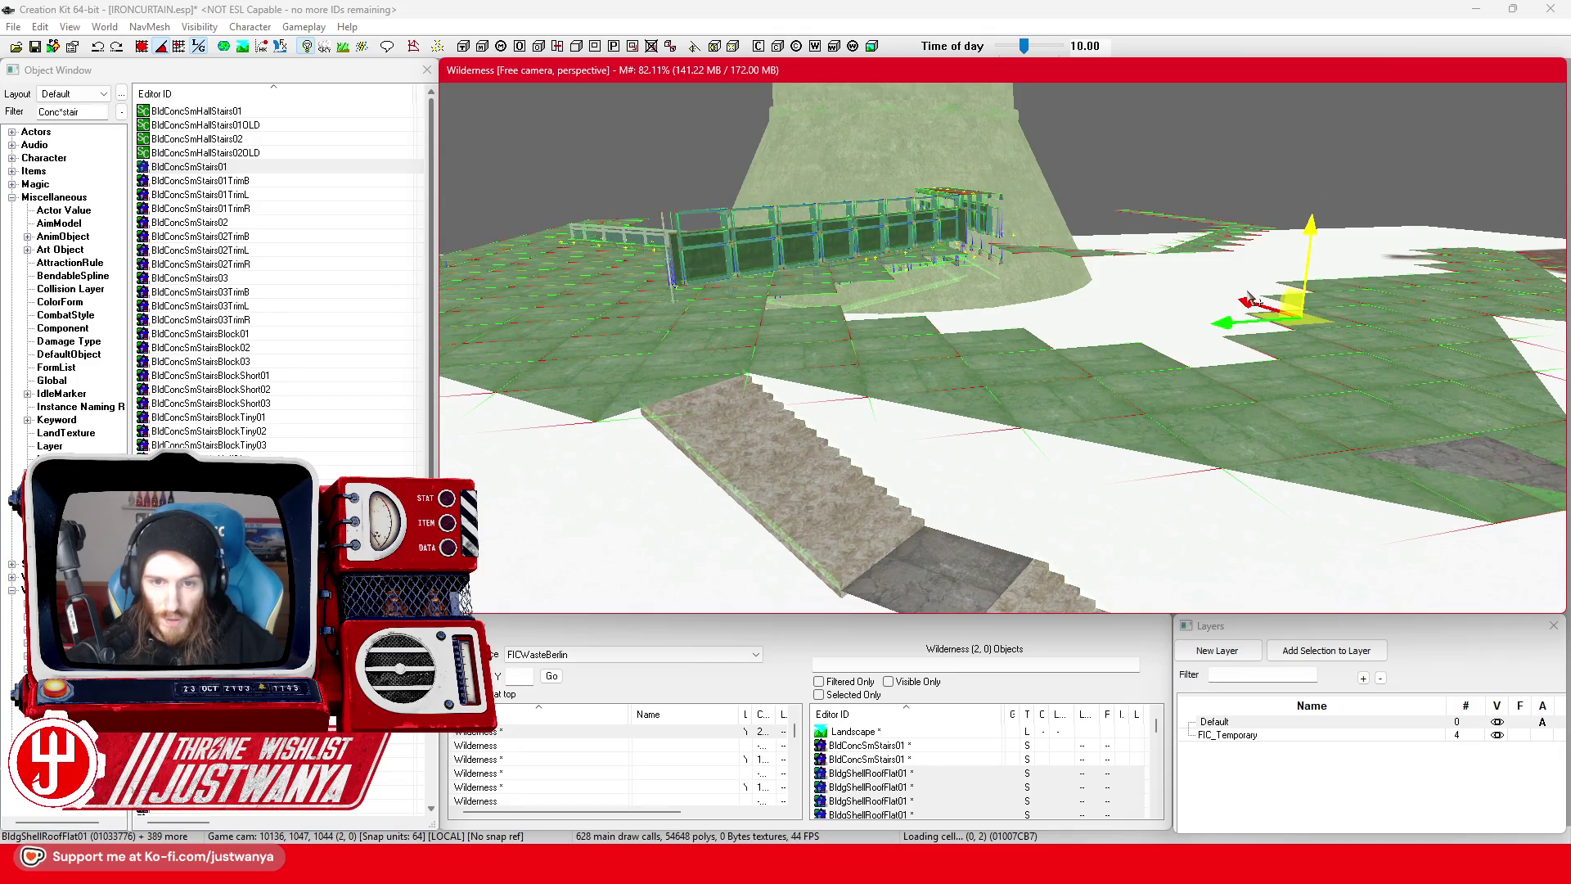
pyautogui.scroll(5, 1249, 298)
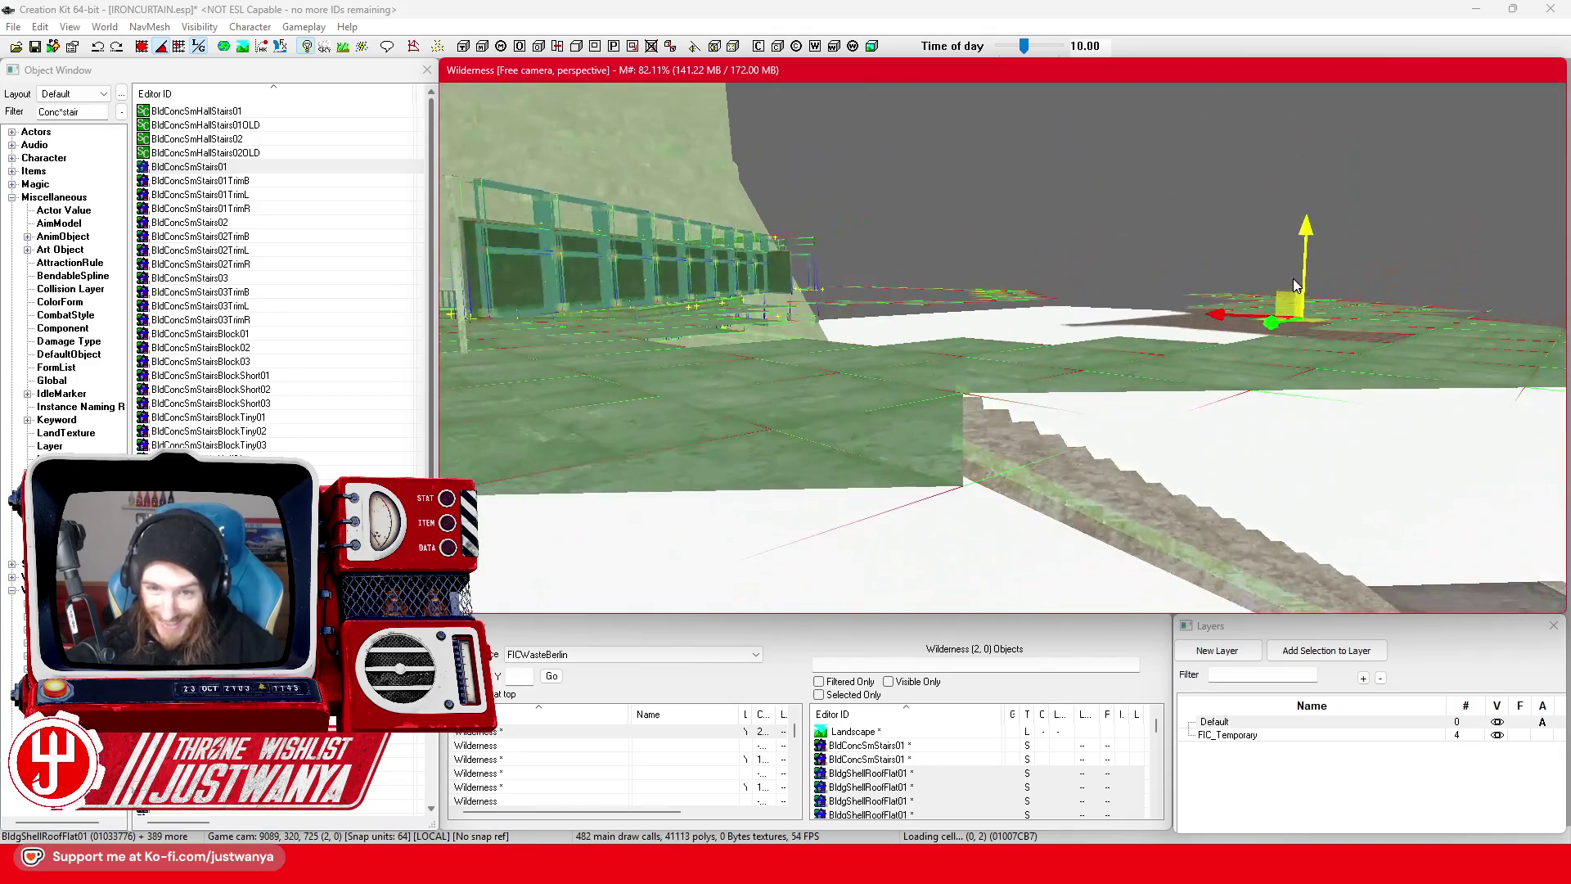
pyautogui.scroll(4, 1292, 283)
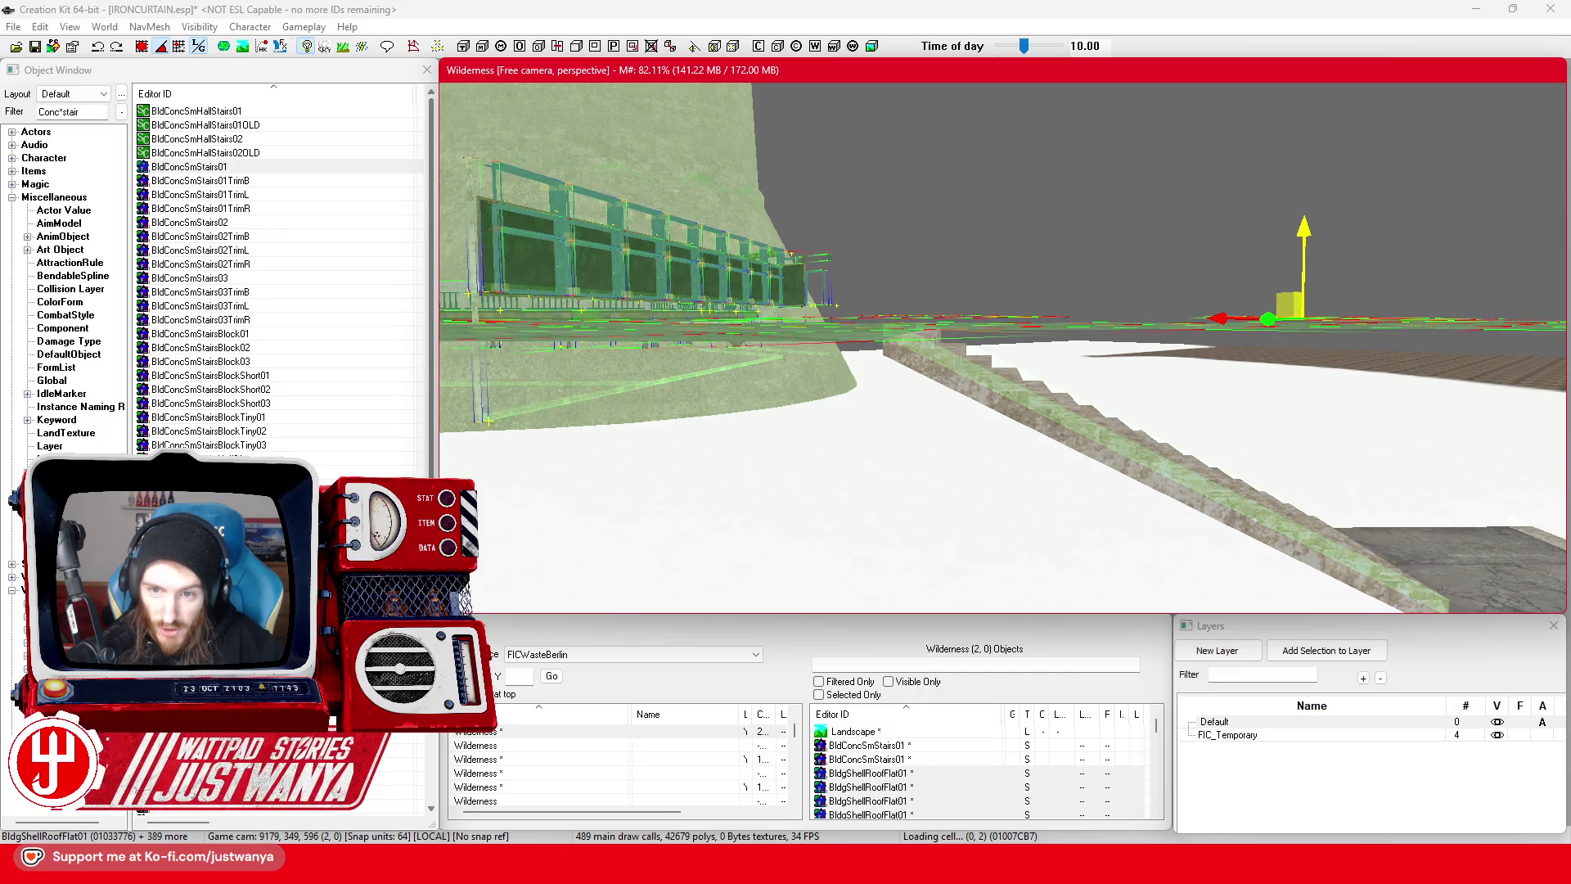
pyautogui.moveTo(1176, 307)
pyautogui.mouseDown()
pyautogui.moveTo(1064, 401)
pyautogui.moveTo(1061, 460)
pyautogui.moveTo(1115, 450)
pyautogui.mouseUp()
pyautogui.moveTo(727, 464); pyautogui.dragTo(1322, 735)
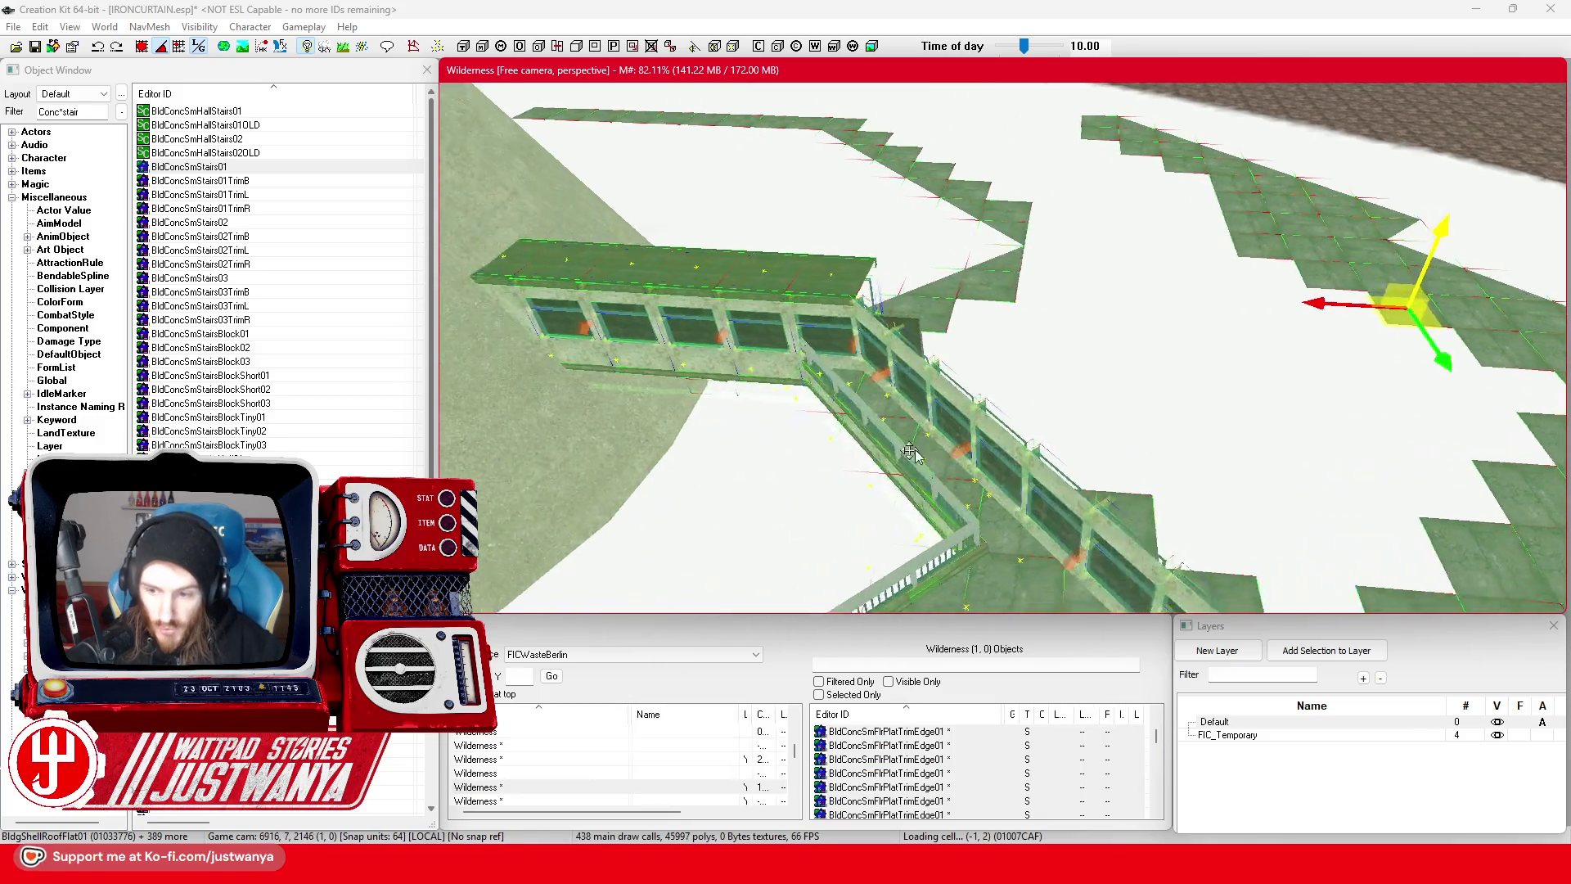
pyautogui.click(1335, 737)
pyautogui.moveTo(894, 532)
pyautogui.mouseDown()
pyautogui.moveTo(685, 420)
pyautogui.moveTo(924, 441)
pyautogui.mouseUp()
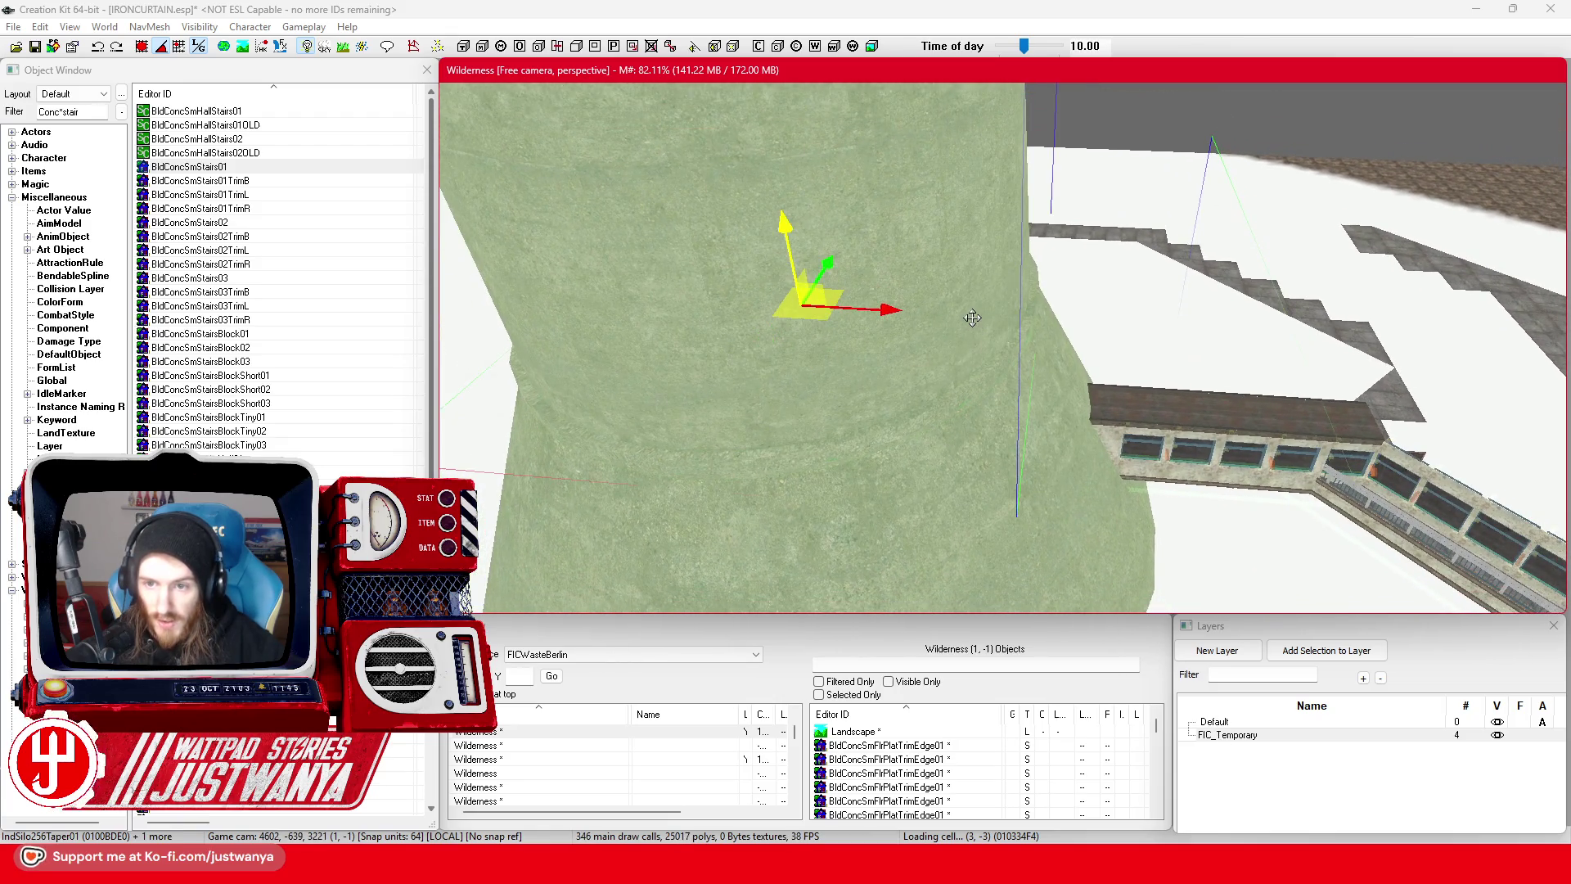
# - Remove the selected references from FIC_Temporary and confirm the warning
pyautogui.scroll(10, 972, 317)
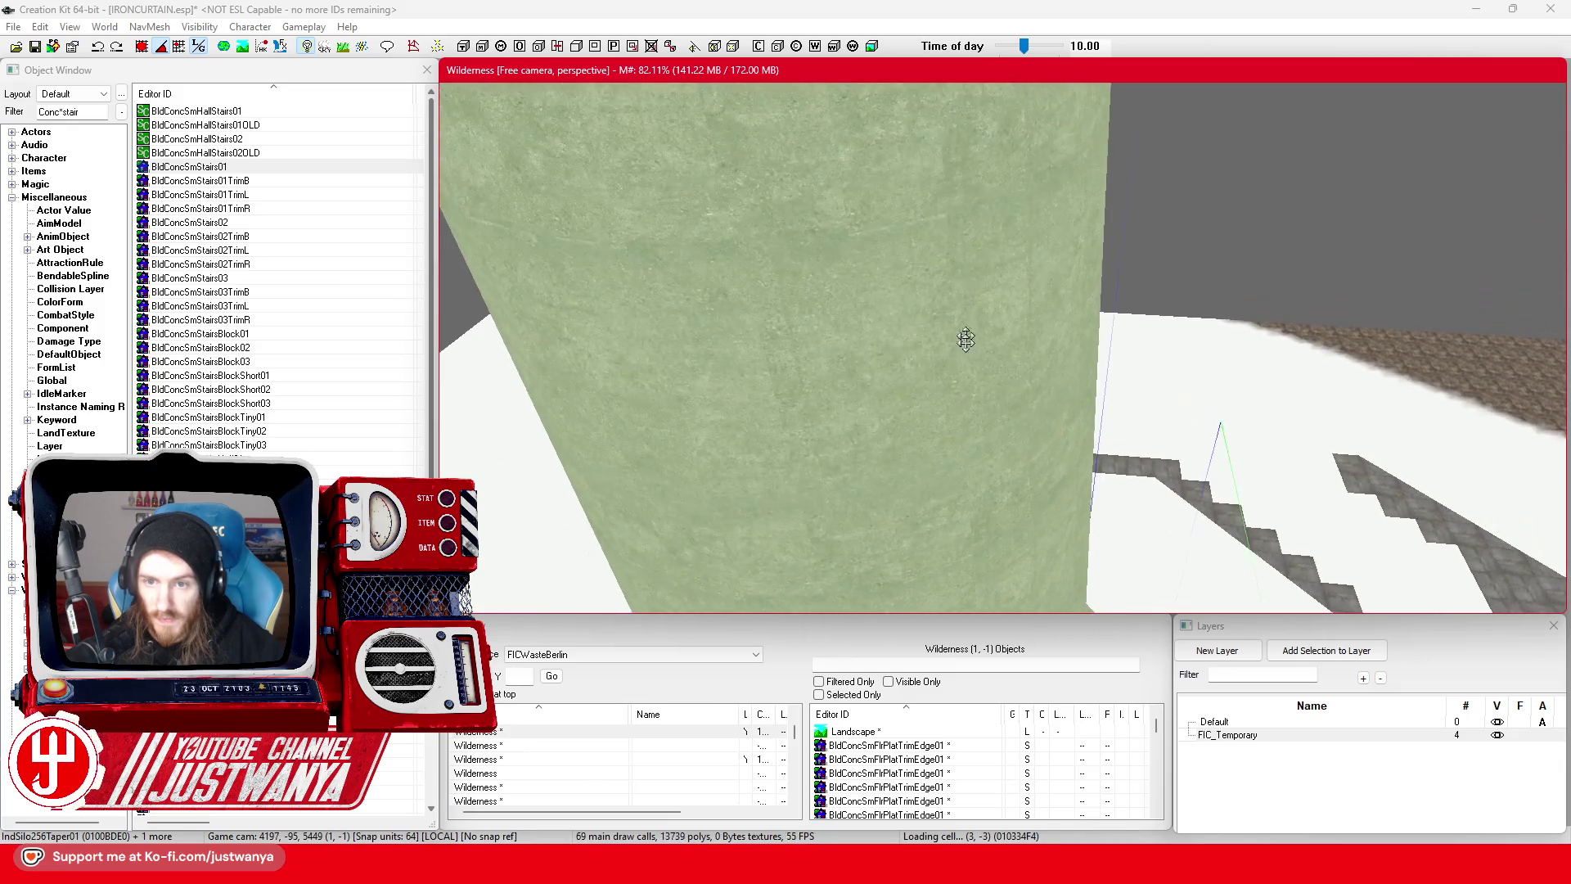
pyautogui.scroll(5, 966, 339)
pyautogui.scroll(-2, 926, 397)
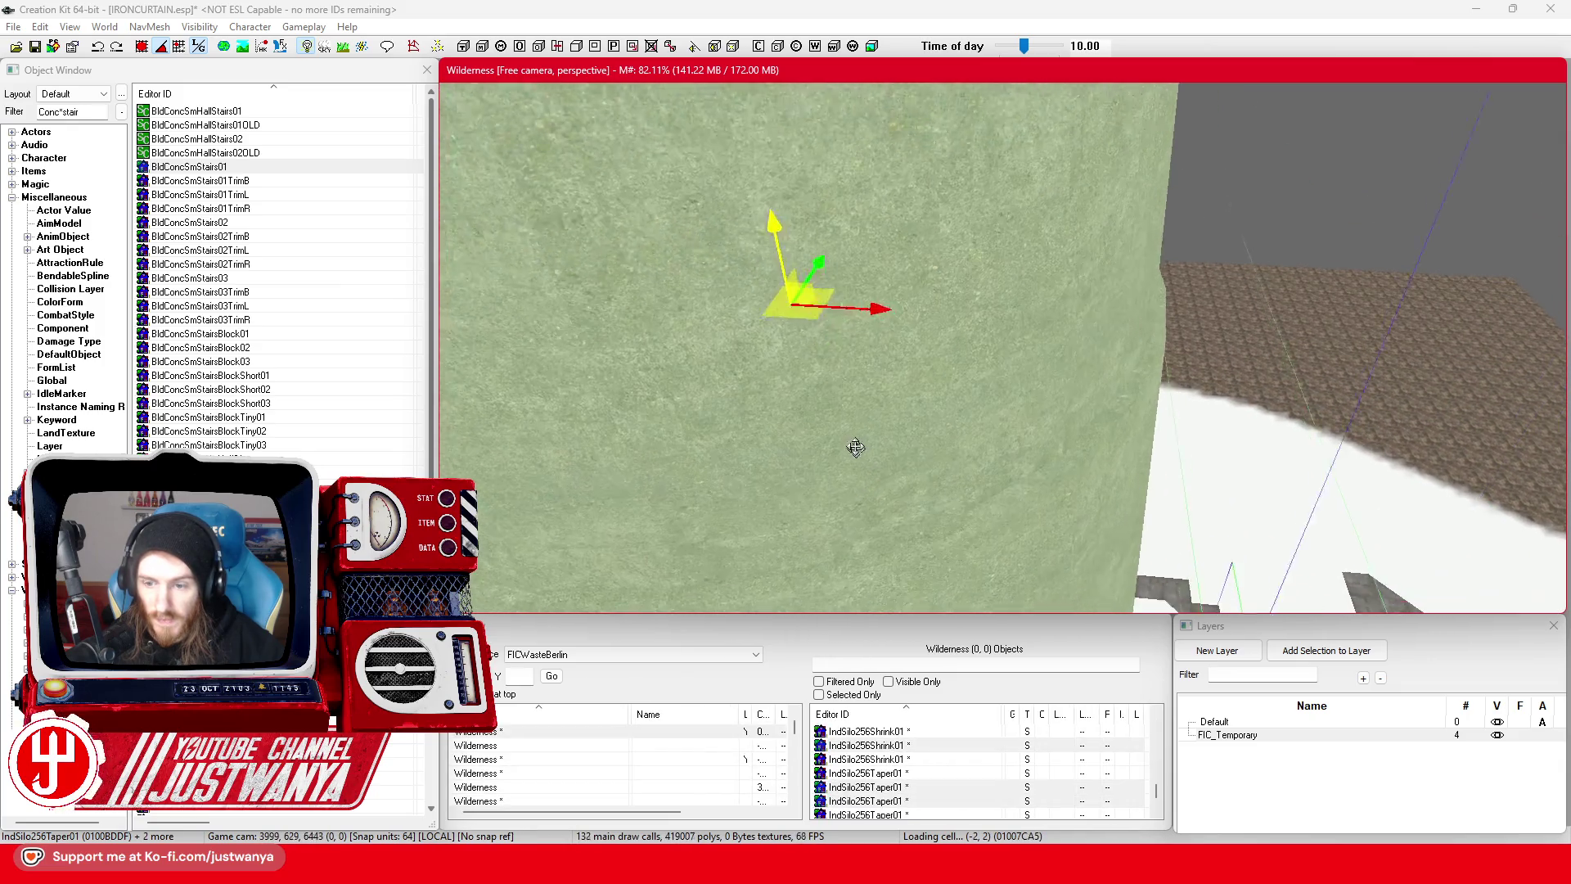
pyautogui.click(1318, 724)
pyautogui.click(1309, 651)
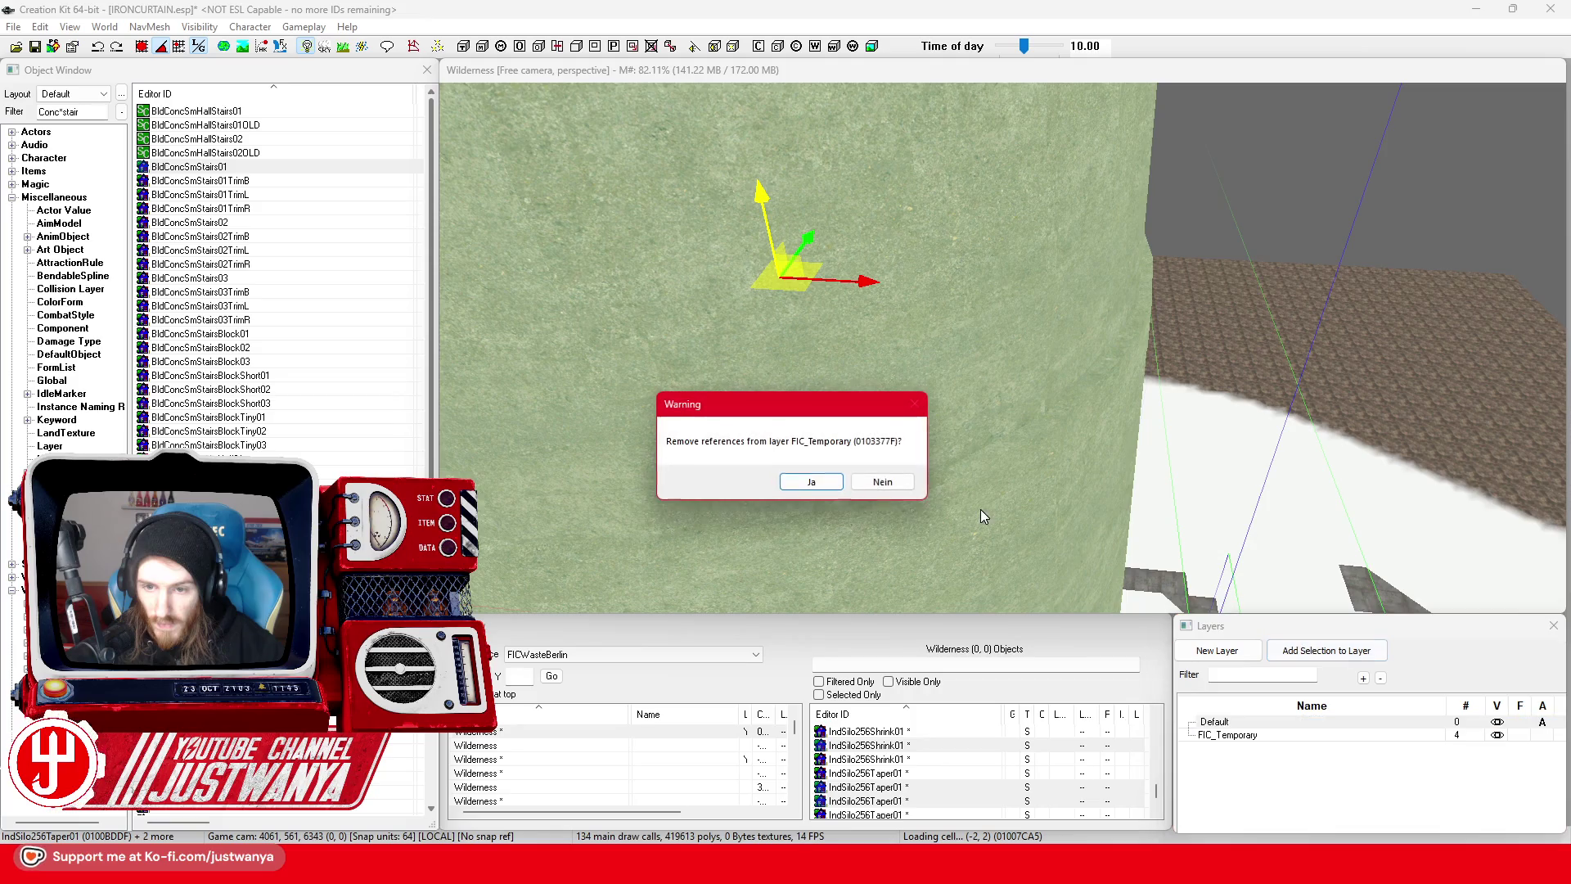
pyautogui.click(818, 482)
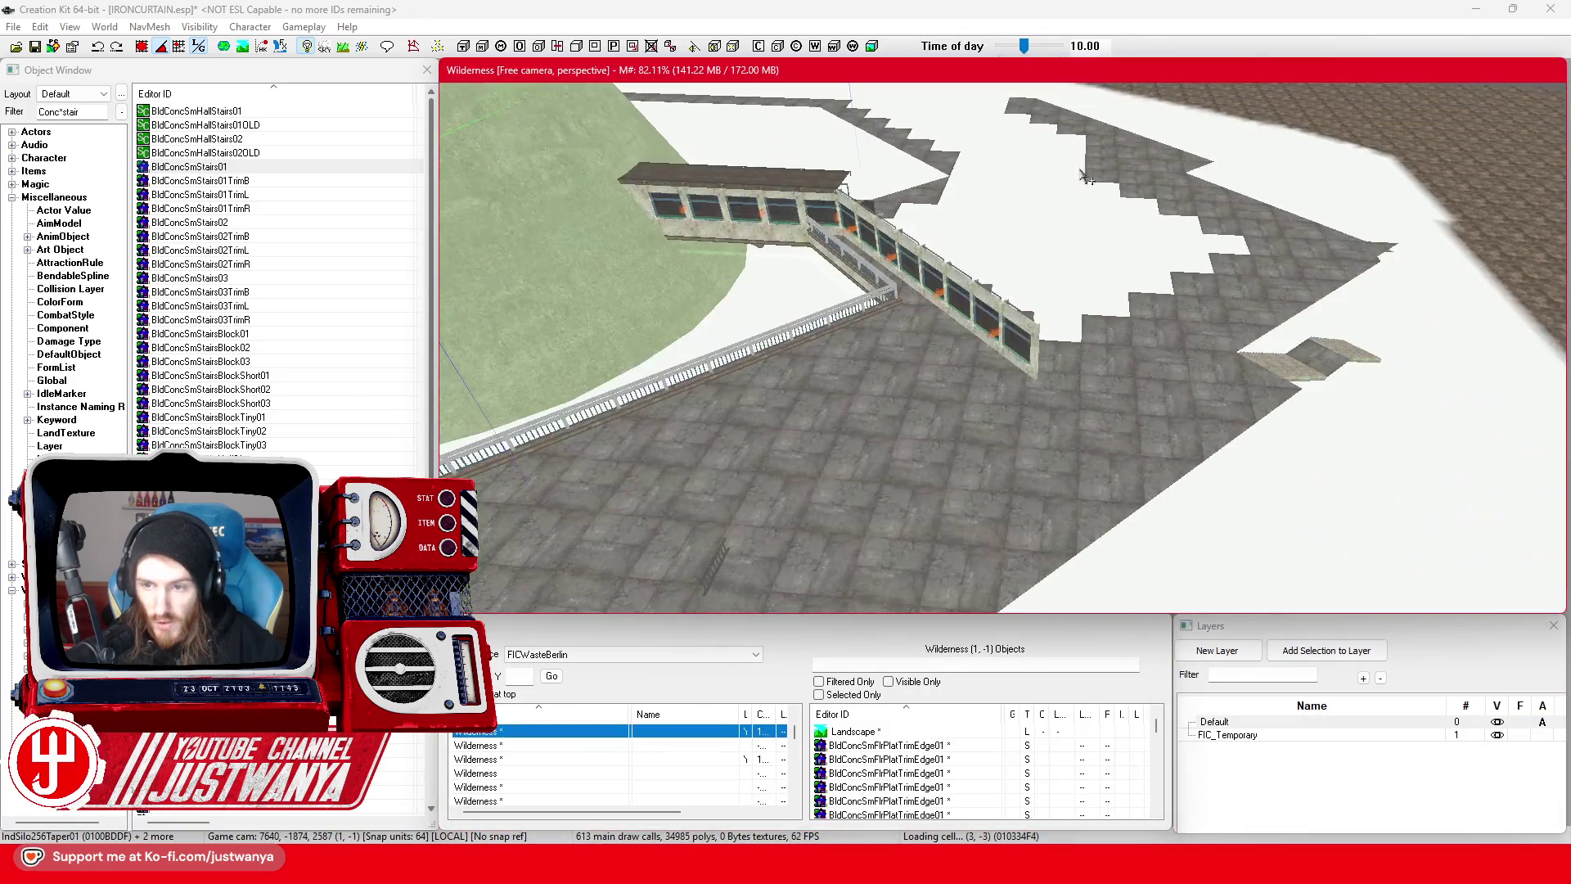
# - Frame the left metal roof piece, then fly over and select the tall silo
pyautogui.click(1088, 524)
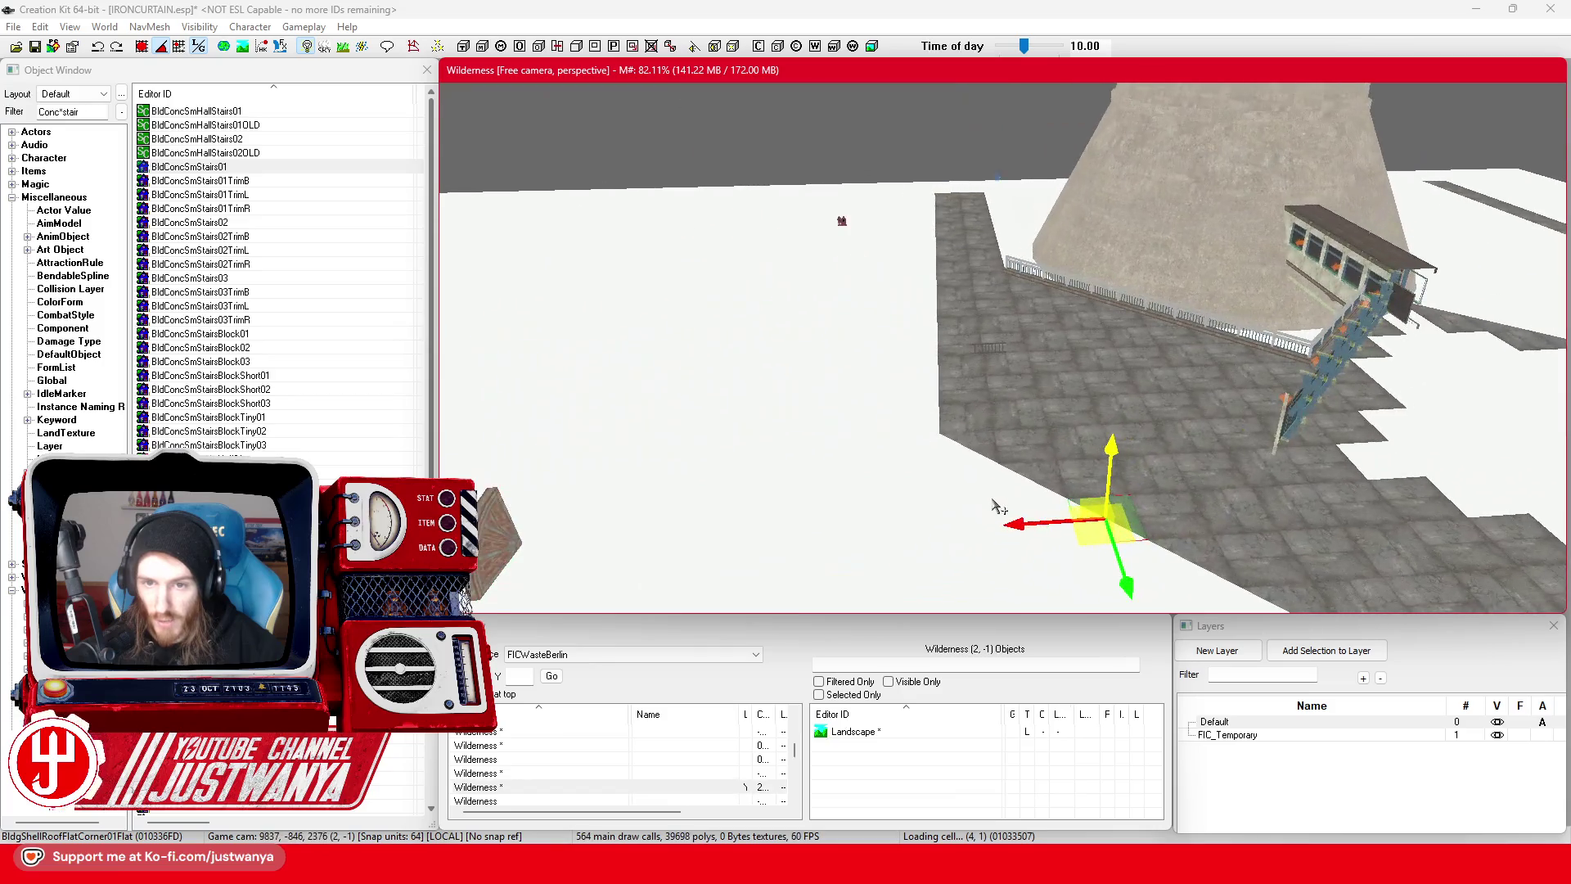
pyautogui.click(523, 549)
pyautogui.click(1303, 651)
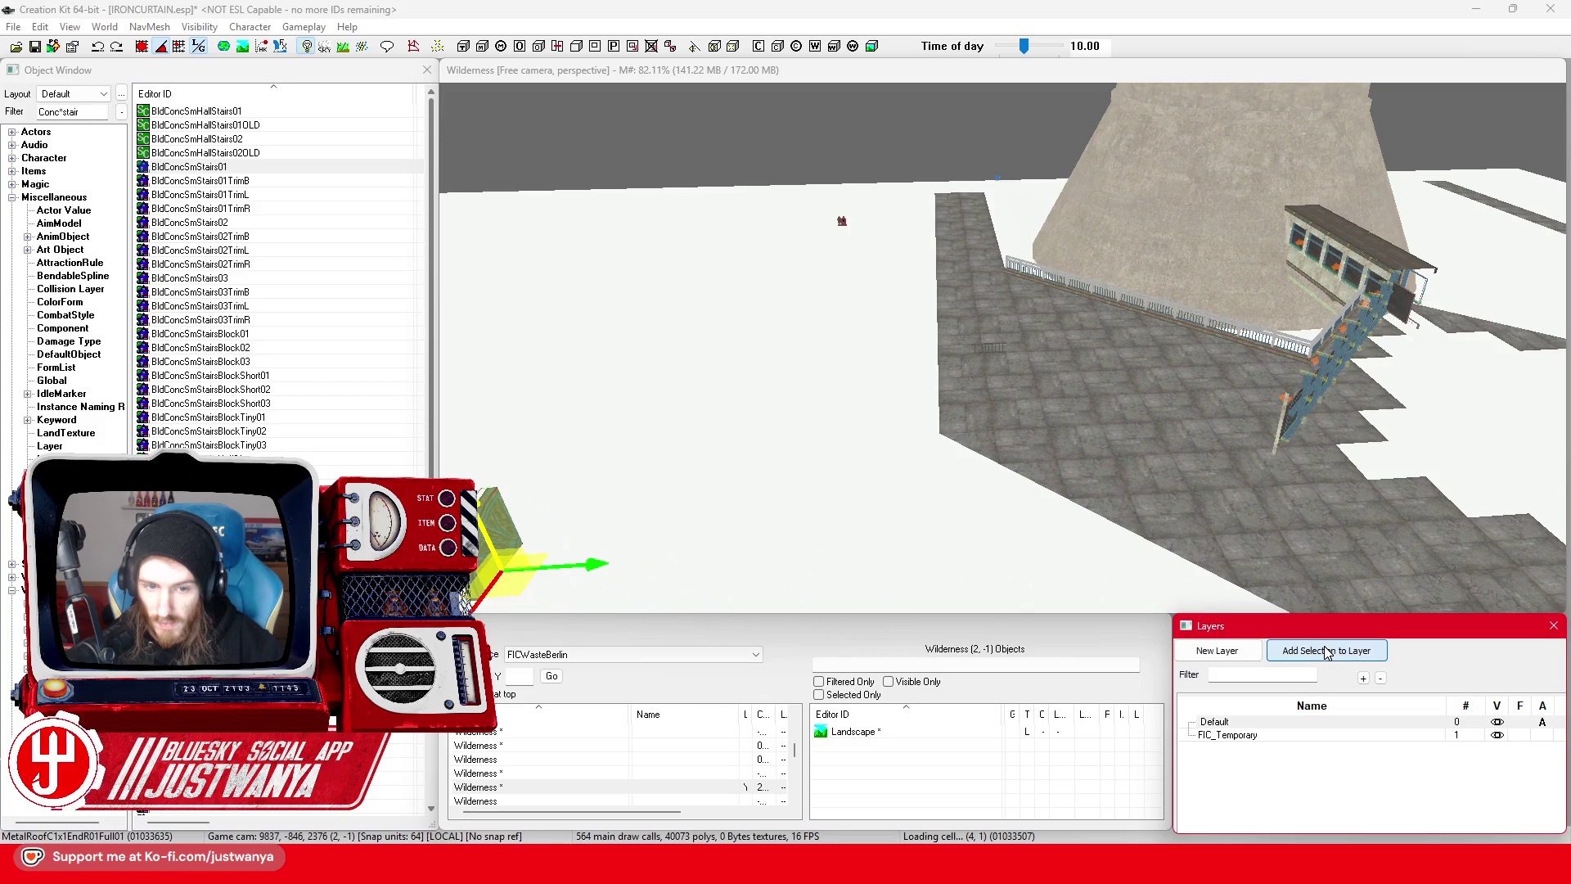
pyautogui.press('f')
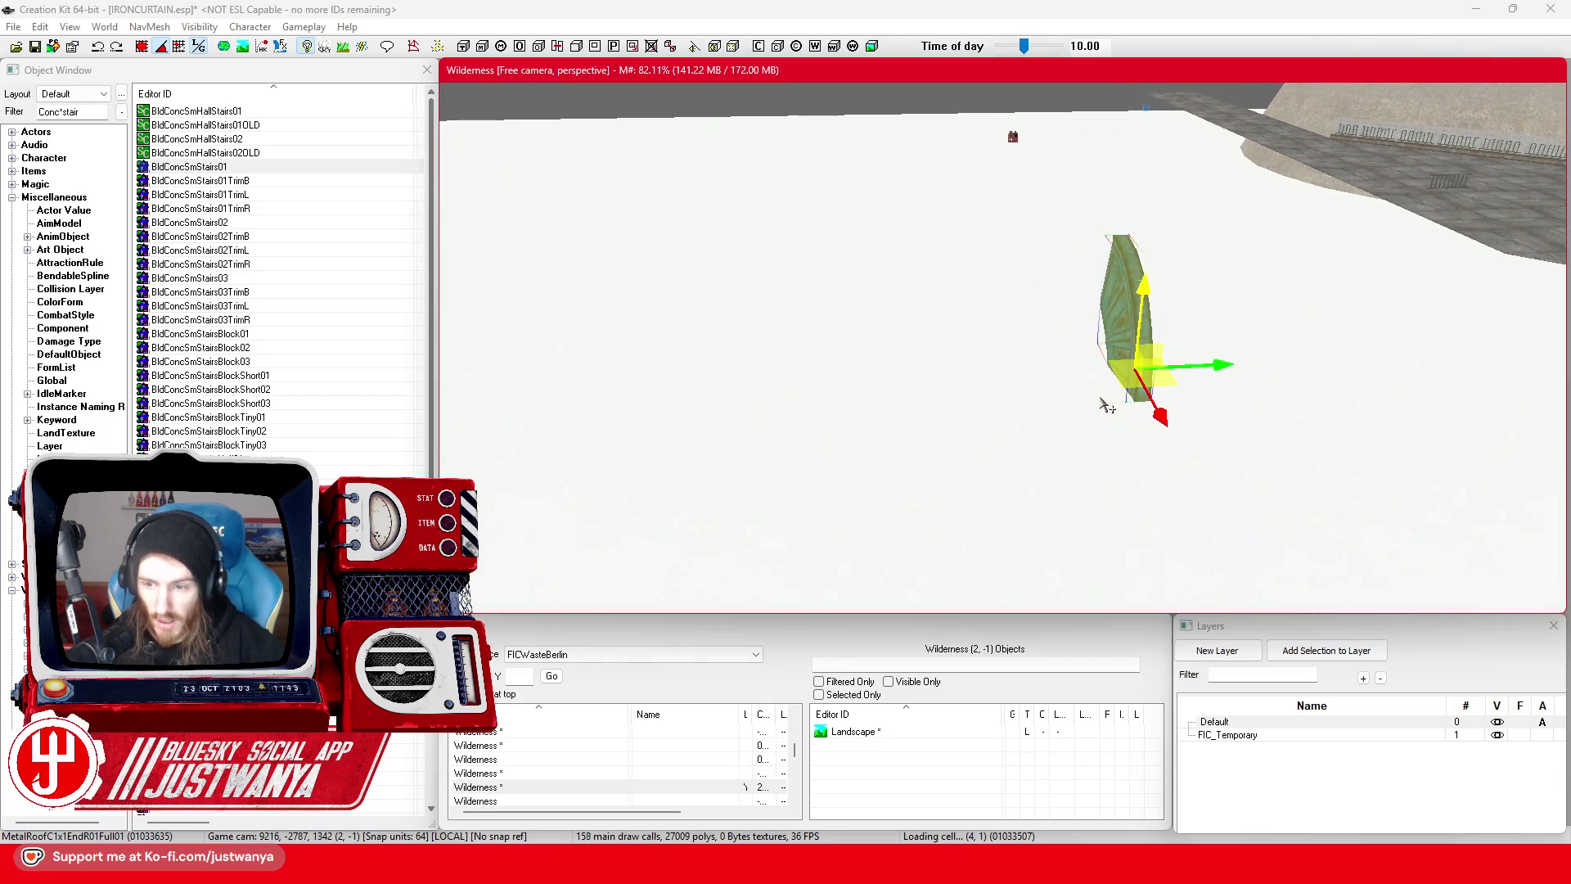
pyautogui.scroll(3, 1106, 406)
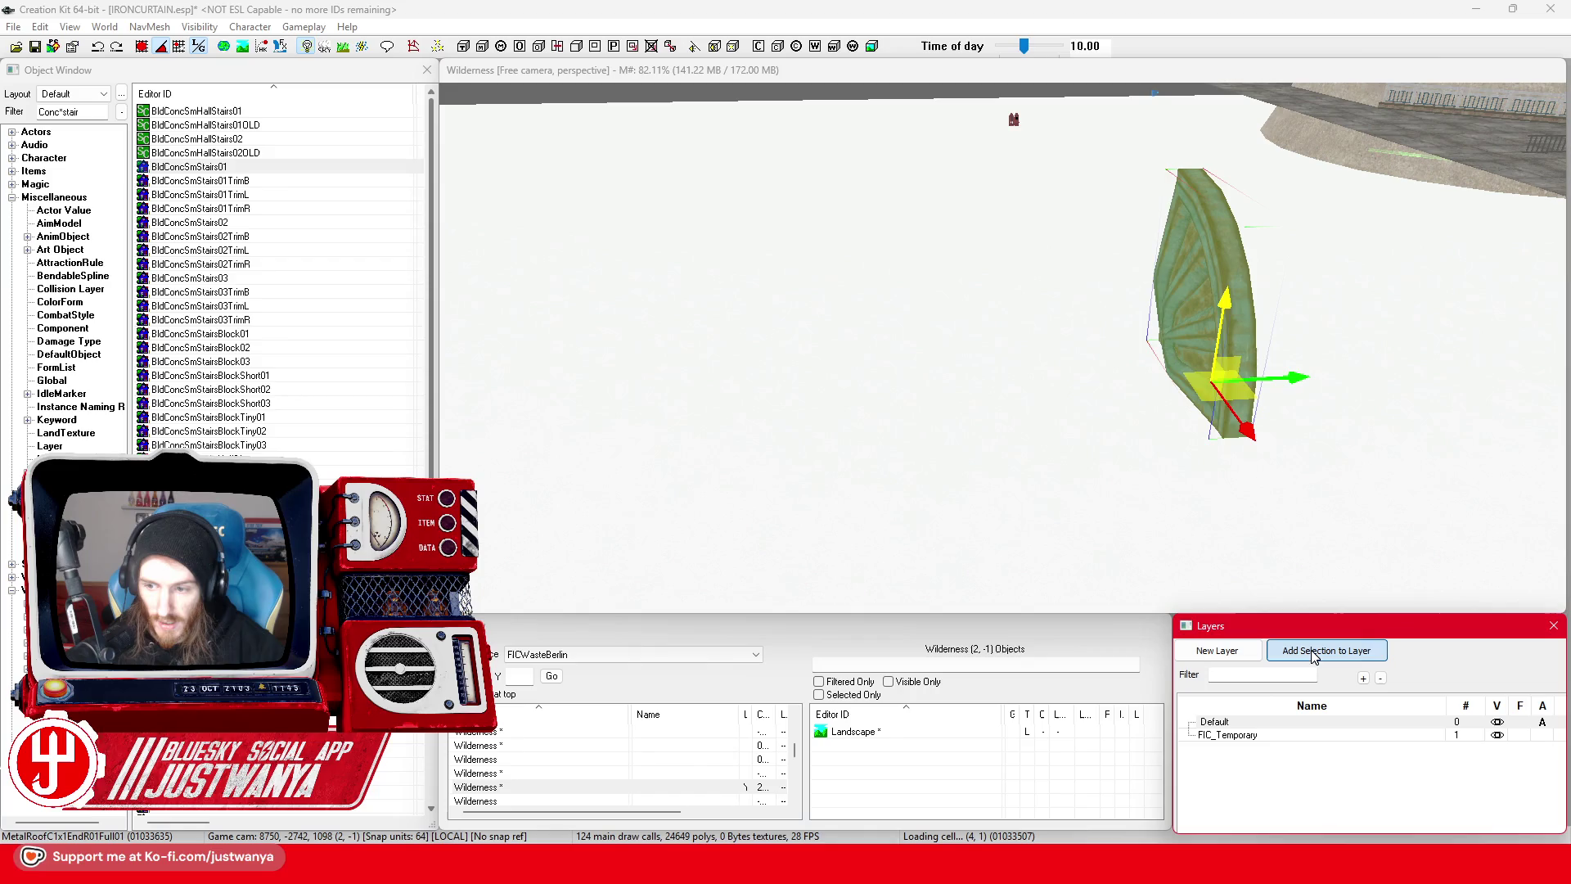
pyautogui.moveTo(1279, 409); pyautogui.dragTo(1093, 407)
pyautogui.press('w')
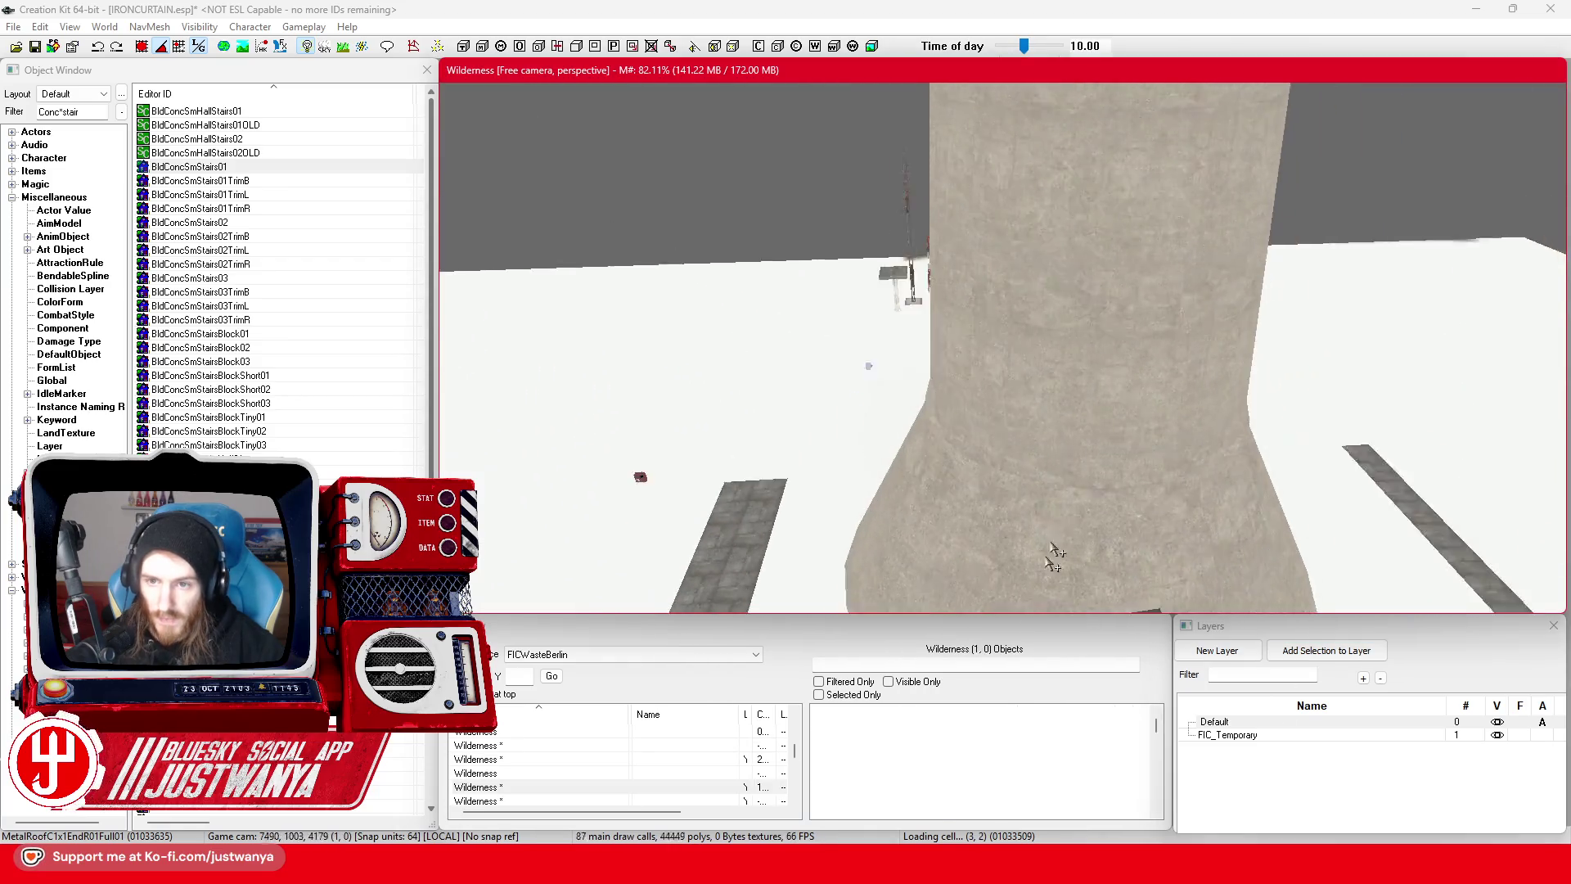
pyautogui.click(1007, 374)
# - Delete the FIC_Temporary layer, answering Ja to remove its references
pyautogui.scroll(4, 1008, 374)
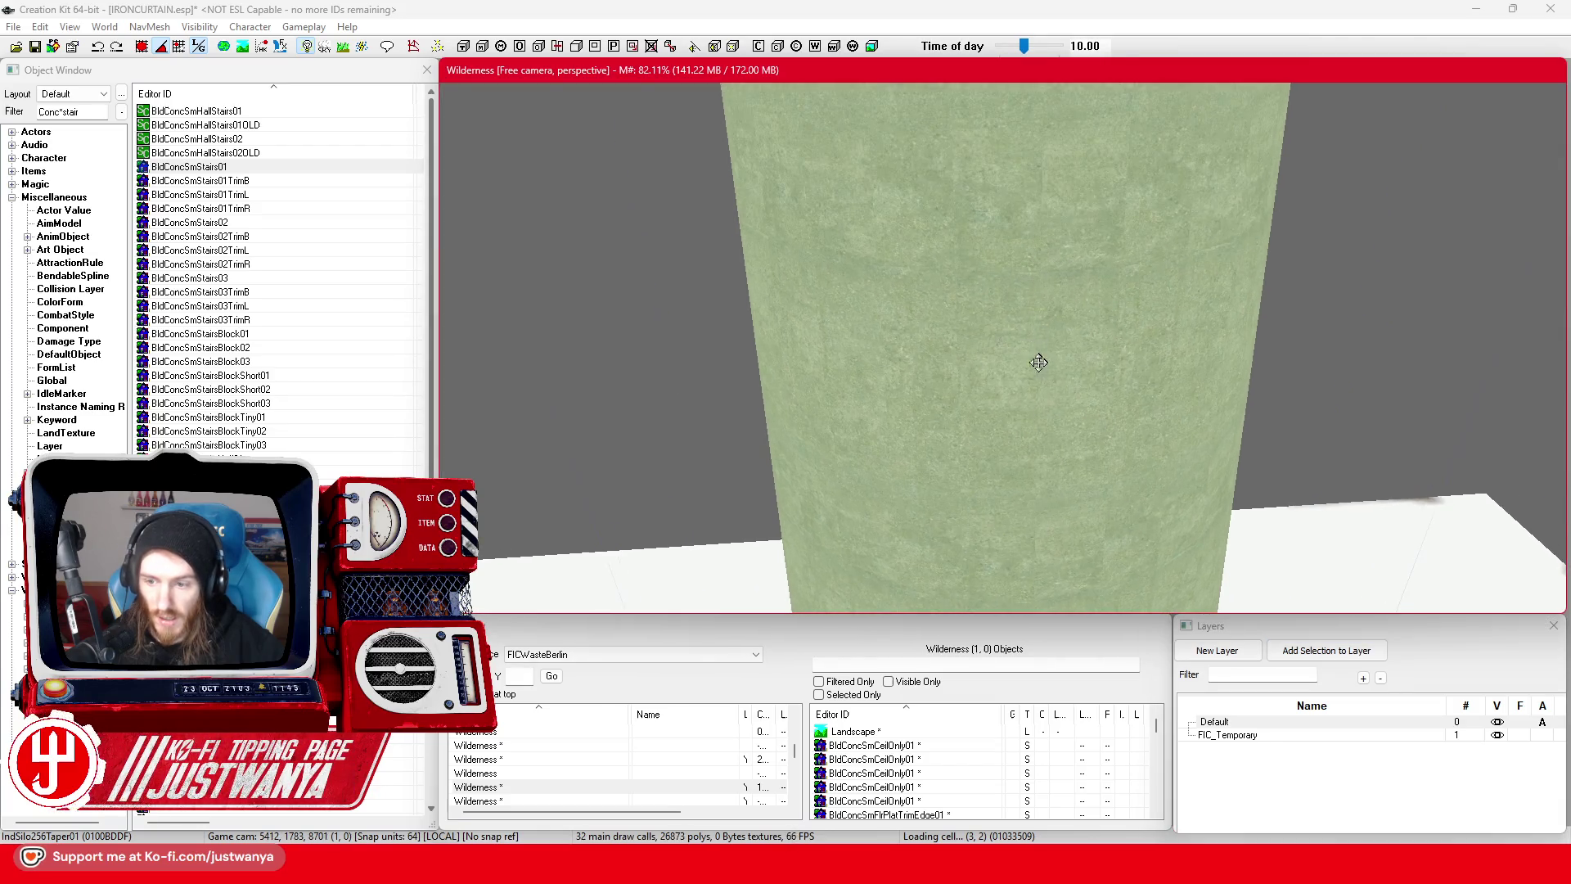
pyautogui.scroll(-4, 1038, 362)
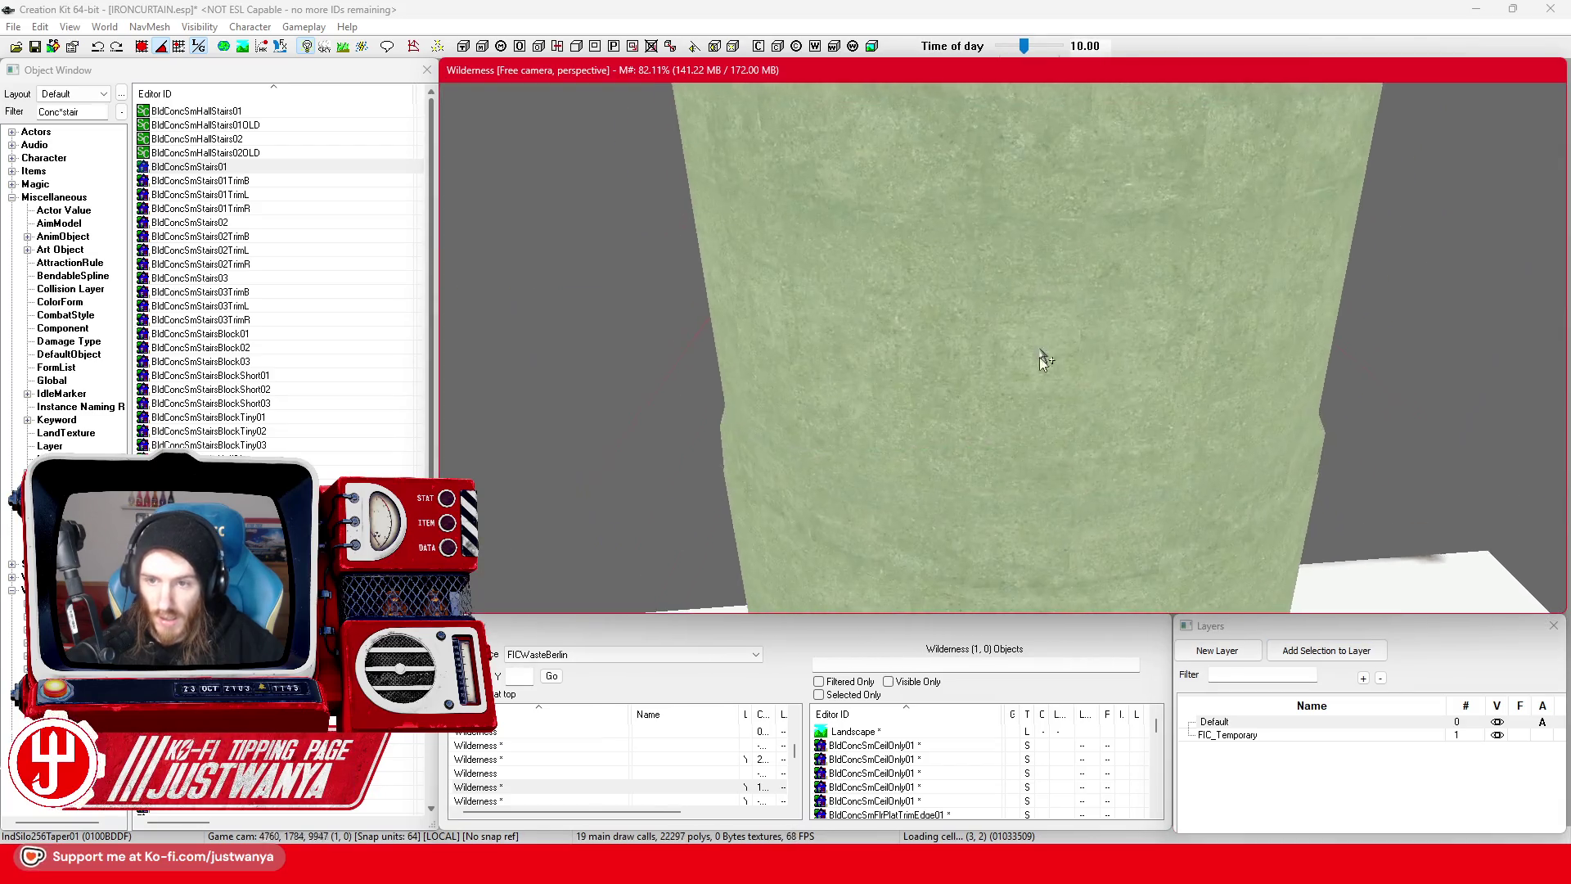
pyautogui.scroll(-3, 997, 427)
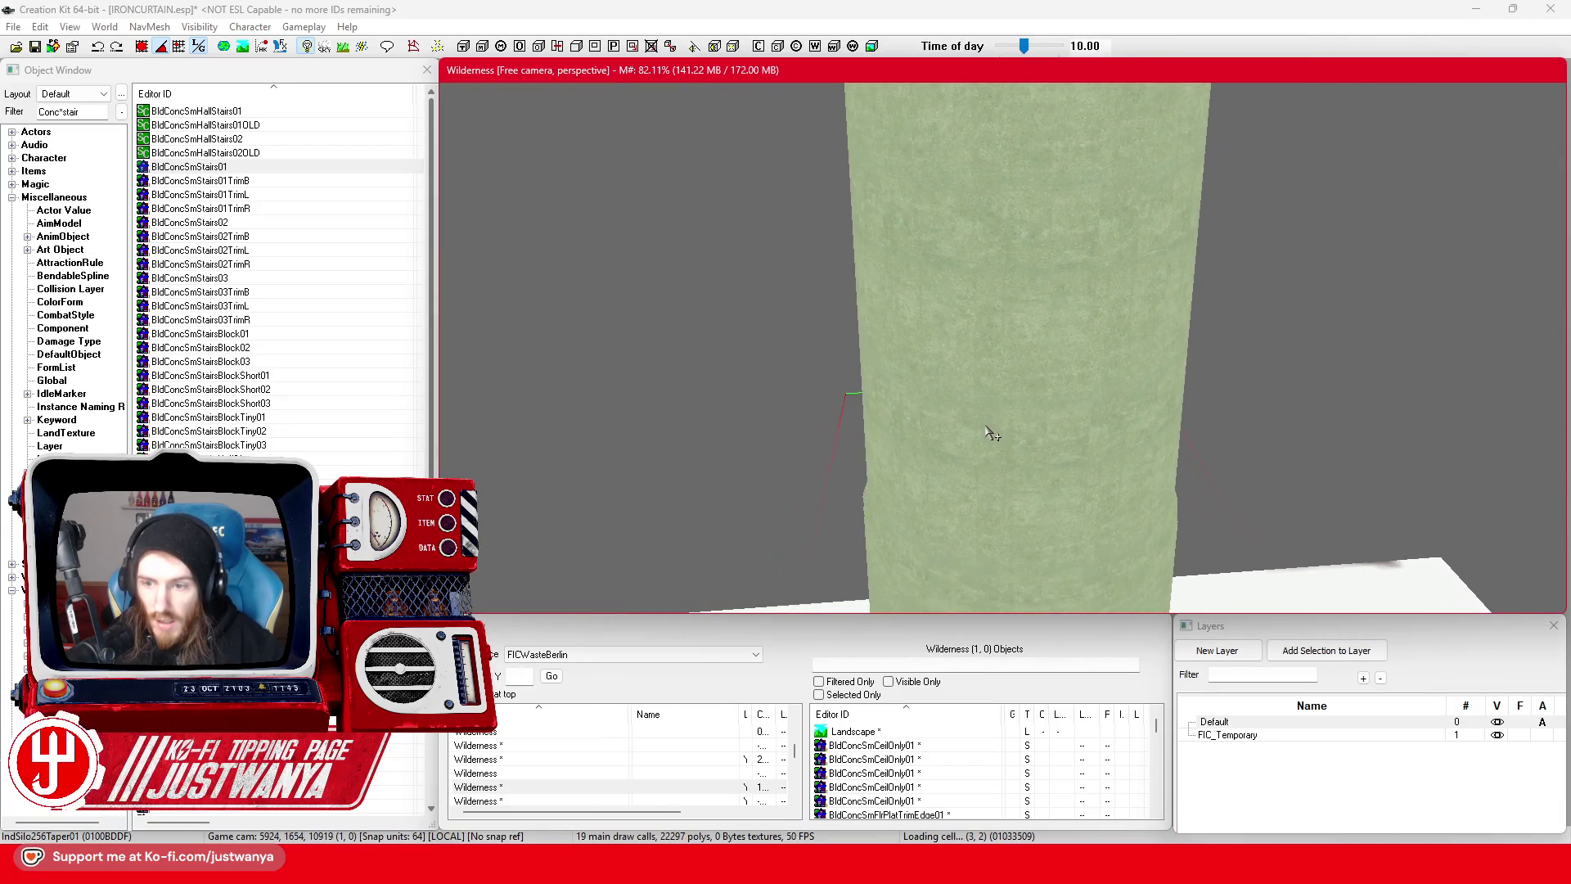
pyautogui.click(1322, 650)
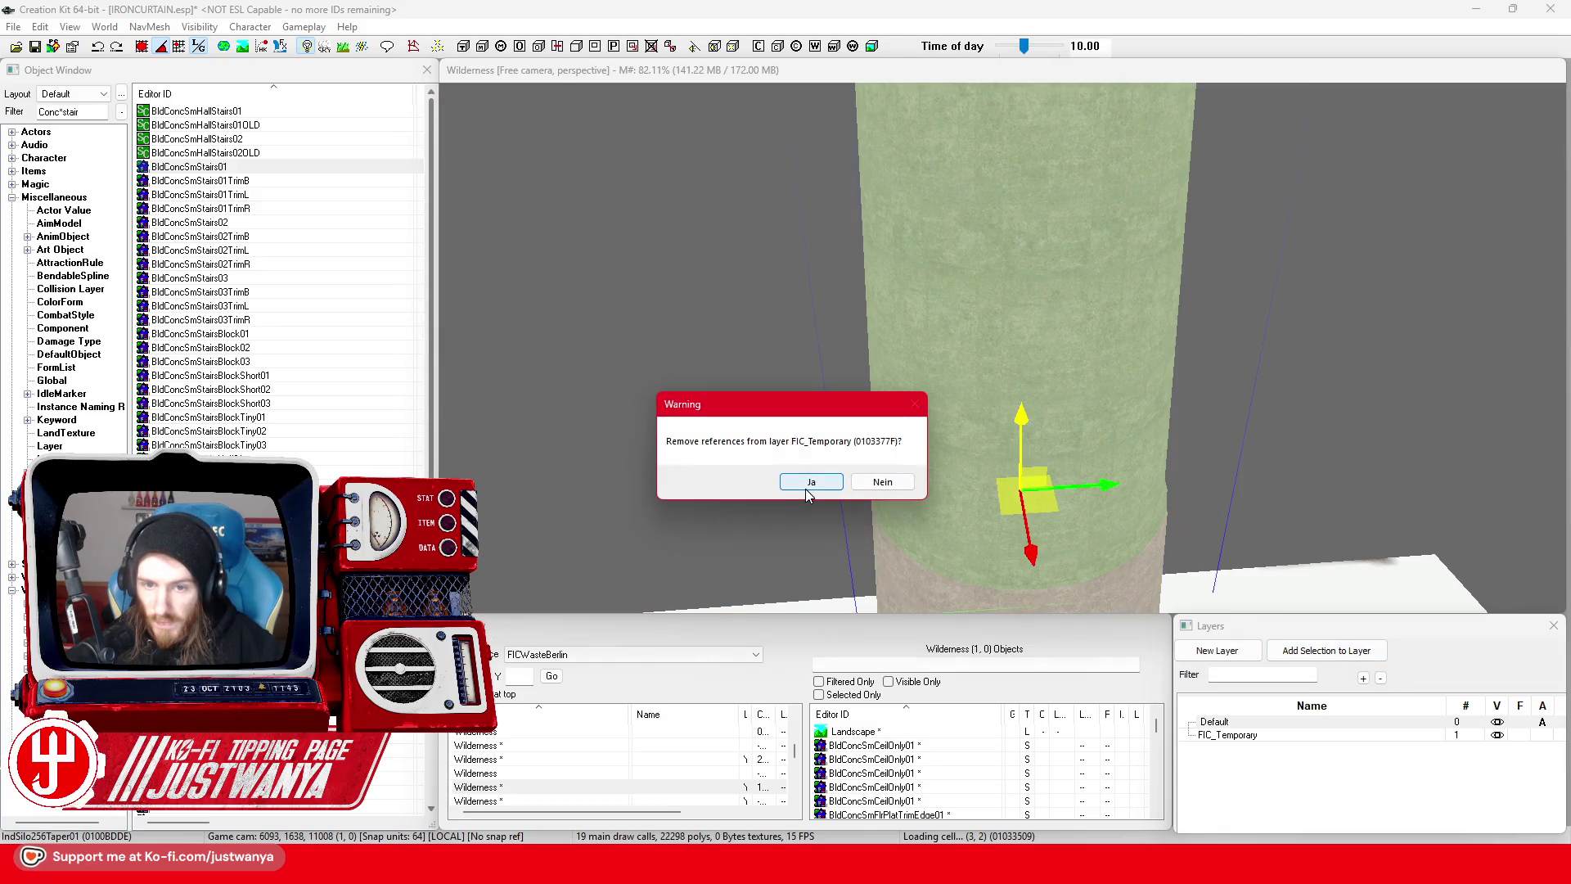
pyautogui.click(810, 483)
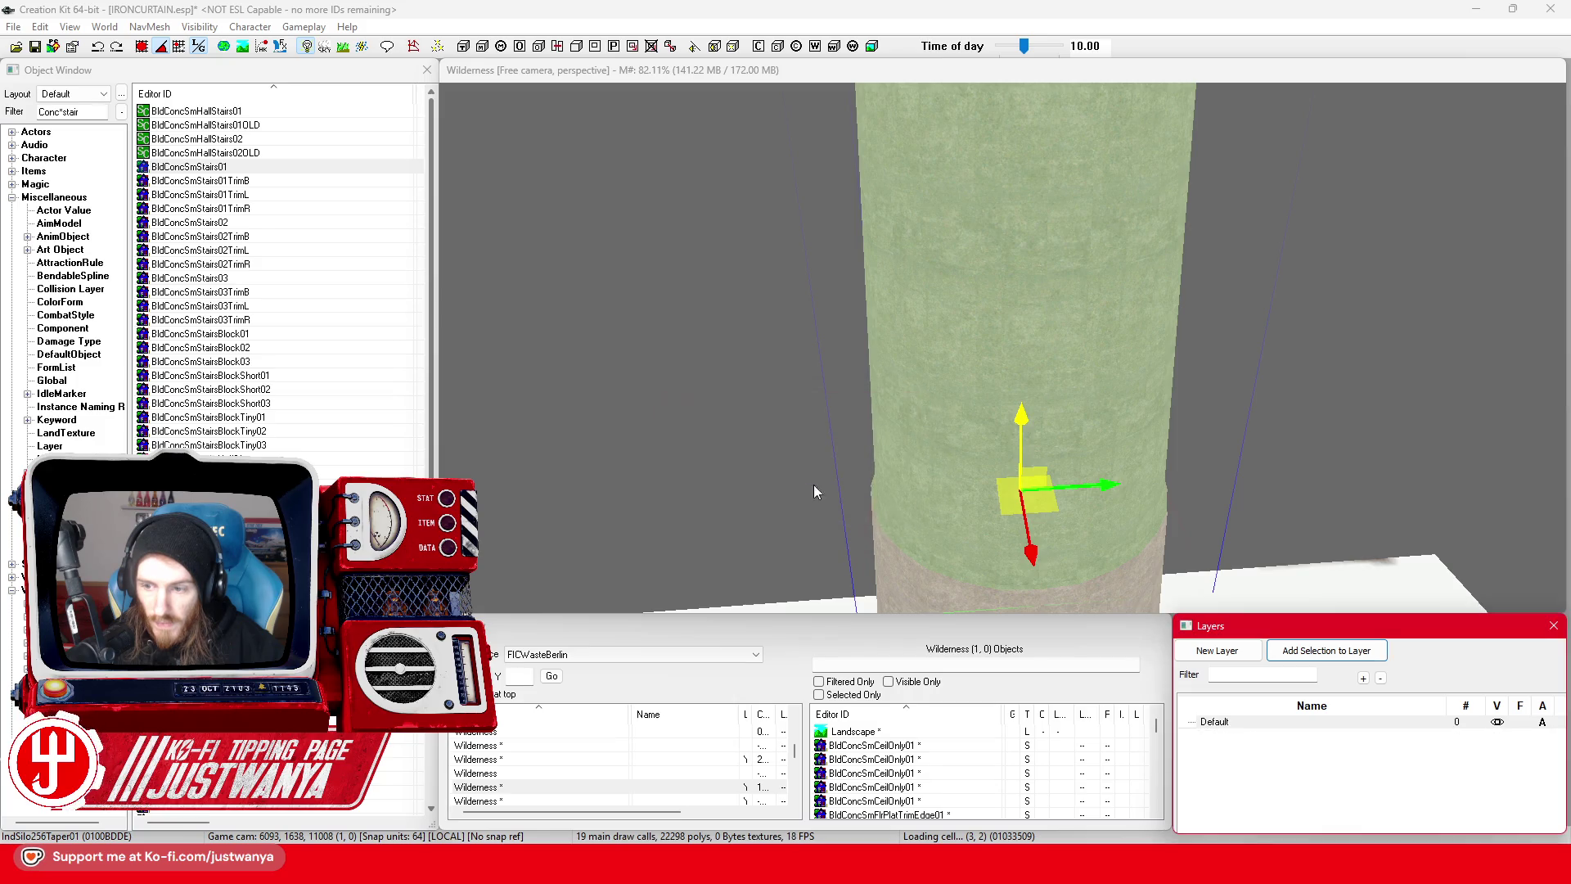
pyautogui.click(947, 512)
# - Drag the COCMarkerHeading marker from the tower base out beyond the stair bottom
pyautogui.scroll(-10, 991, 395)
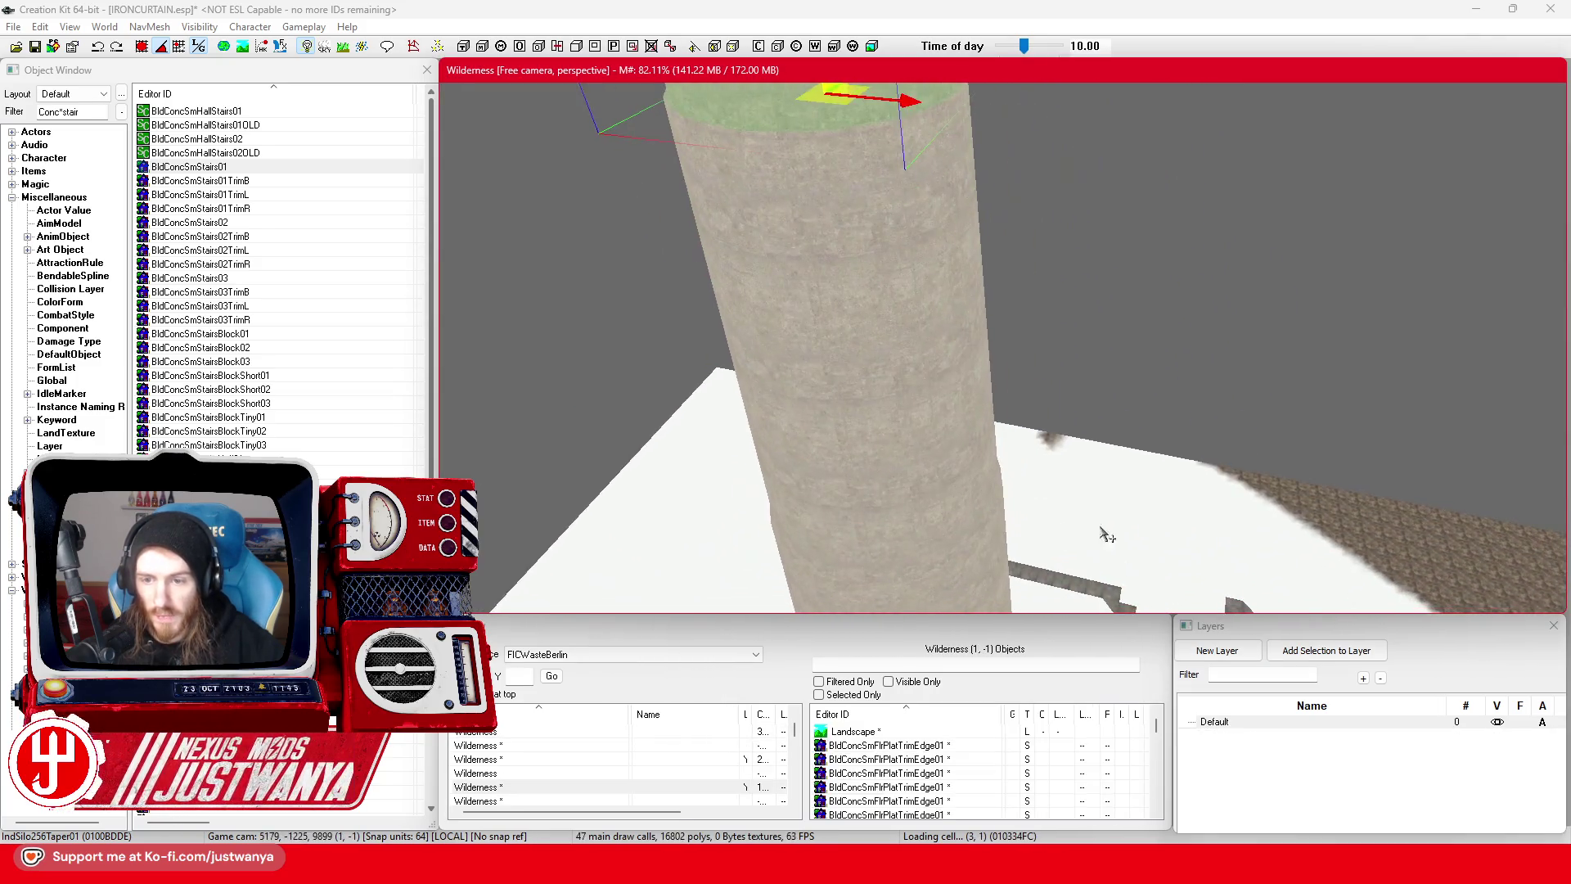
pyautogui.moveTo(1257, 319)
pyautogui.mouseDown()
pyautogui.moveTo(634, 422)
pyautogui.moveTo(630, 409)
pyautogui.moveTo(921, 479)
pyautogui.mouseUp()
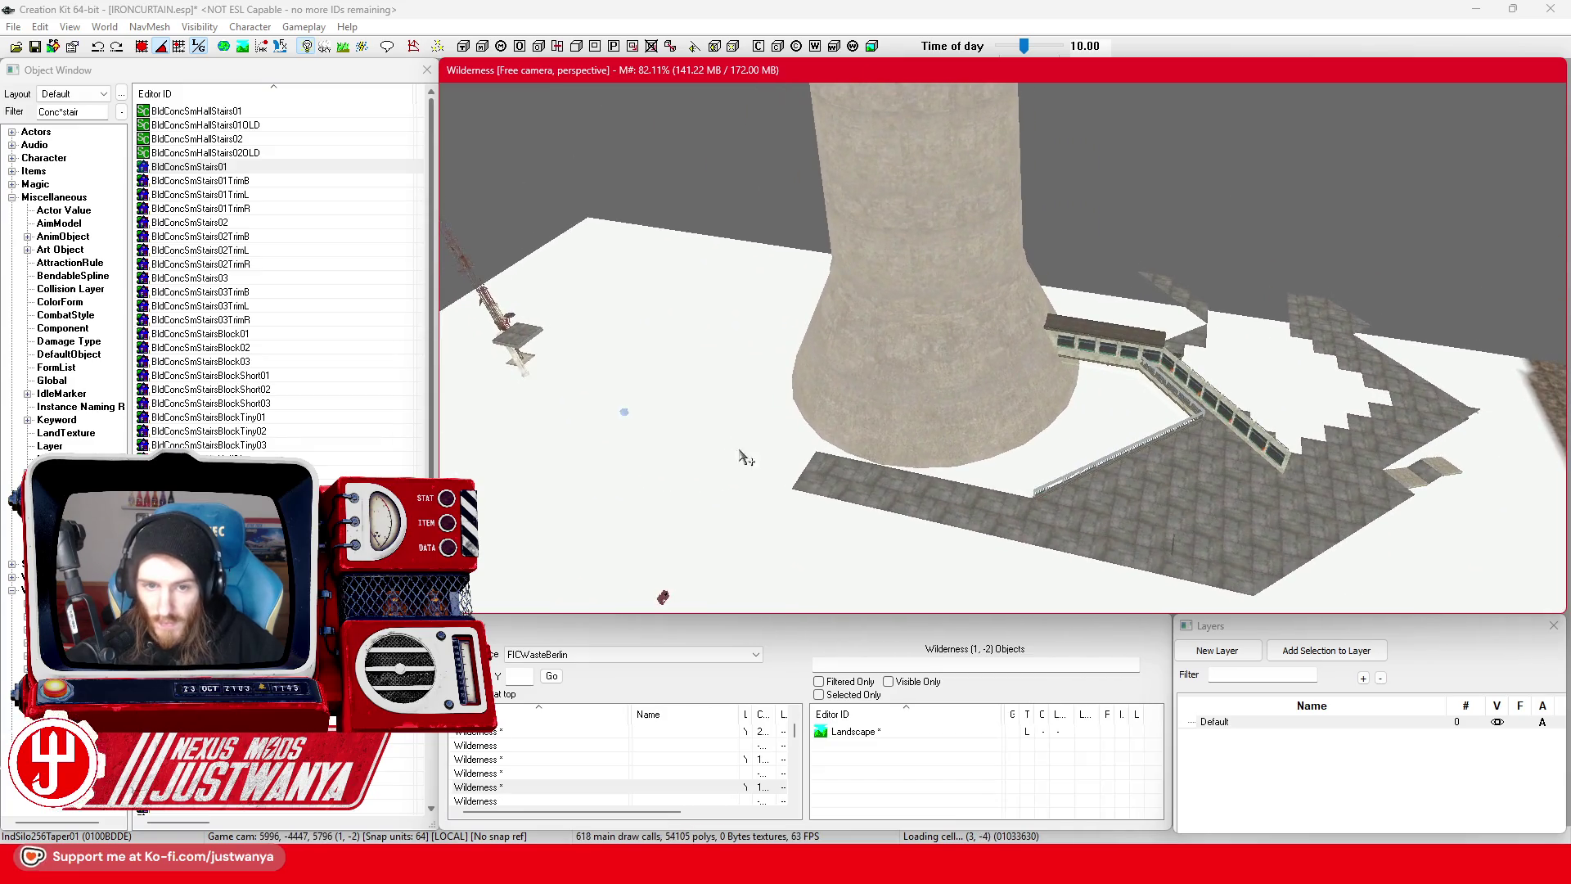
pyautogui.scroll(5, 723, 368)
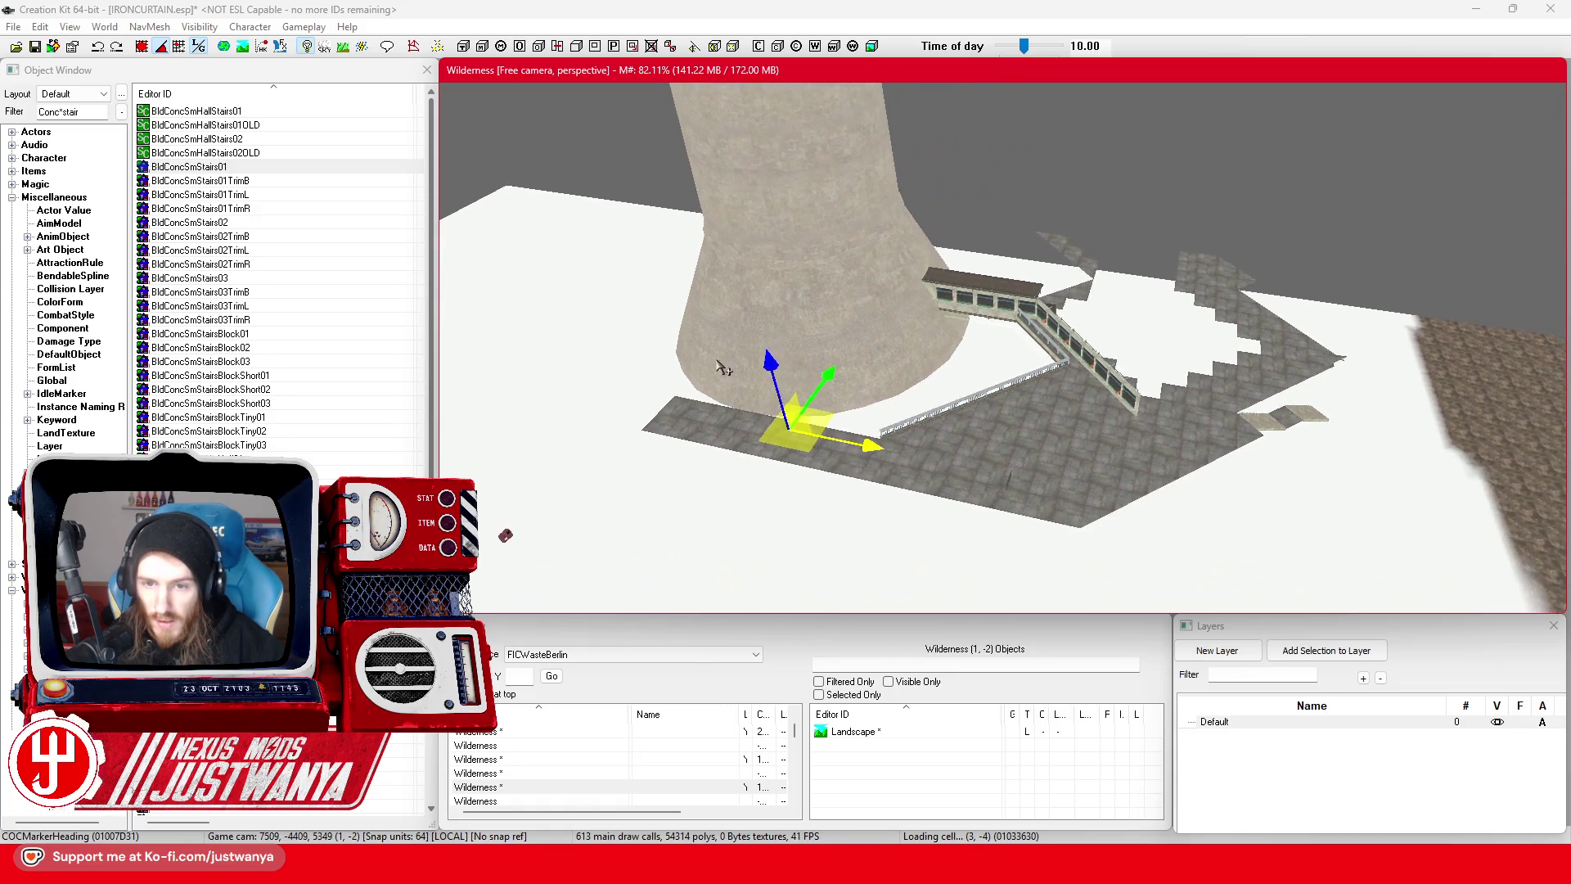
pyautogui.moveTo(680, 403)
pyautogui.mouseDown()
pyautogui.moveTo(1056, 376)
pyautogui.moveTo(1023, 367)
pyautogui.moveTo(1043, 357)
pyautogui.mouseUp()
pyautogui.scroll(5, 1043, 358)
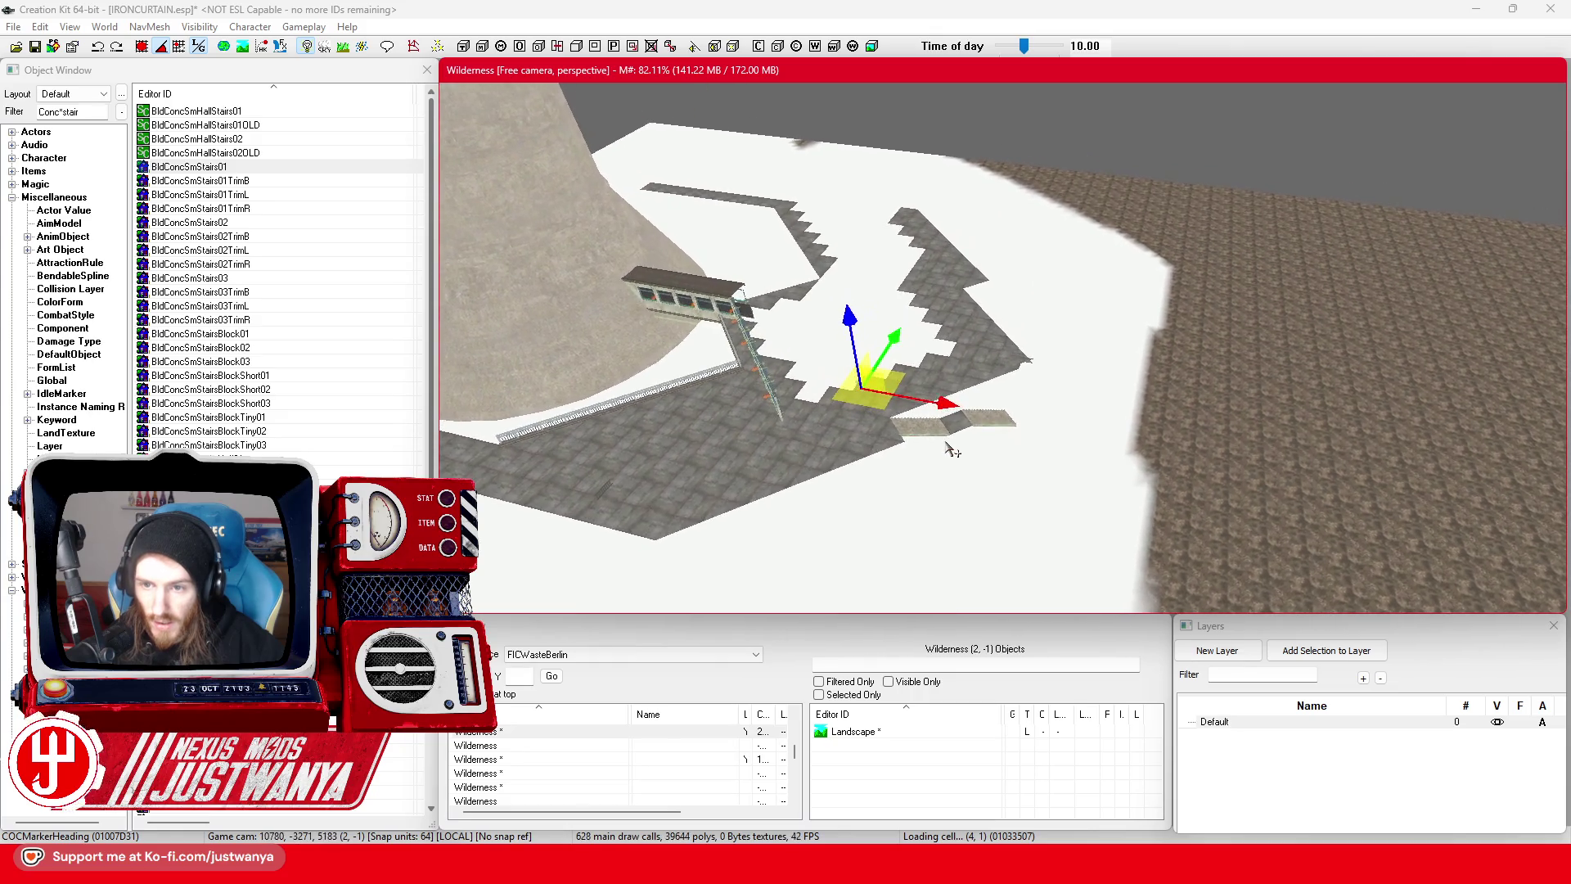
pyautogui.scroll(5, 955, 448)
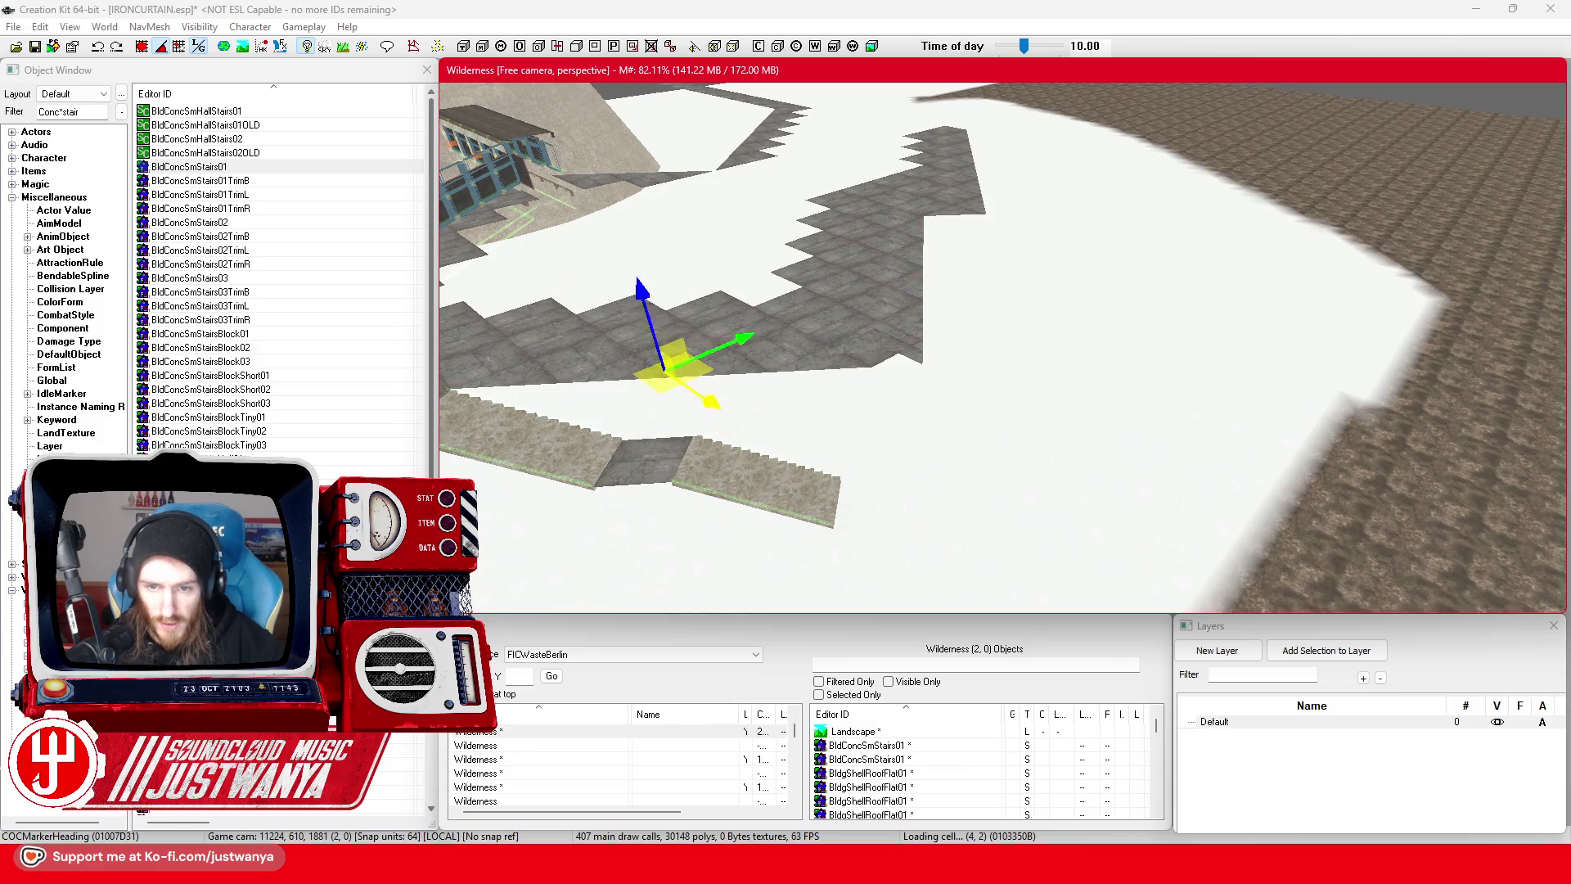
pyautogui.moveTo(695, 392); pyautogui.dragTo(1009, 344)
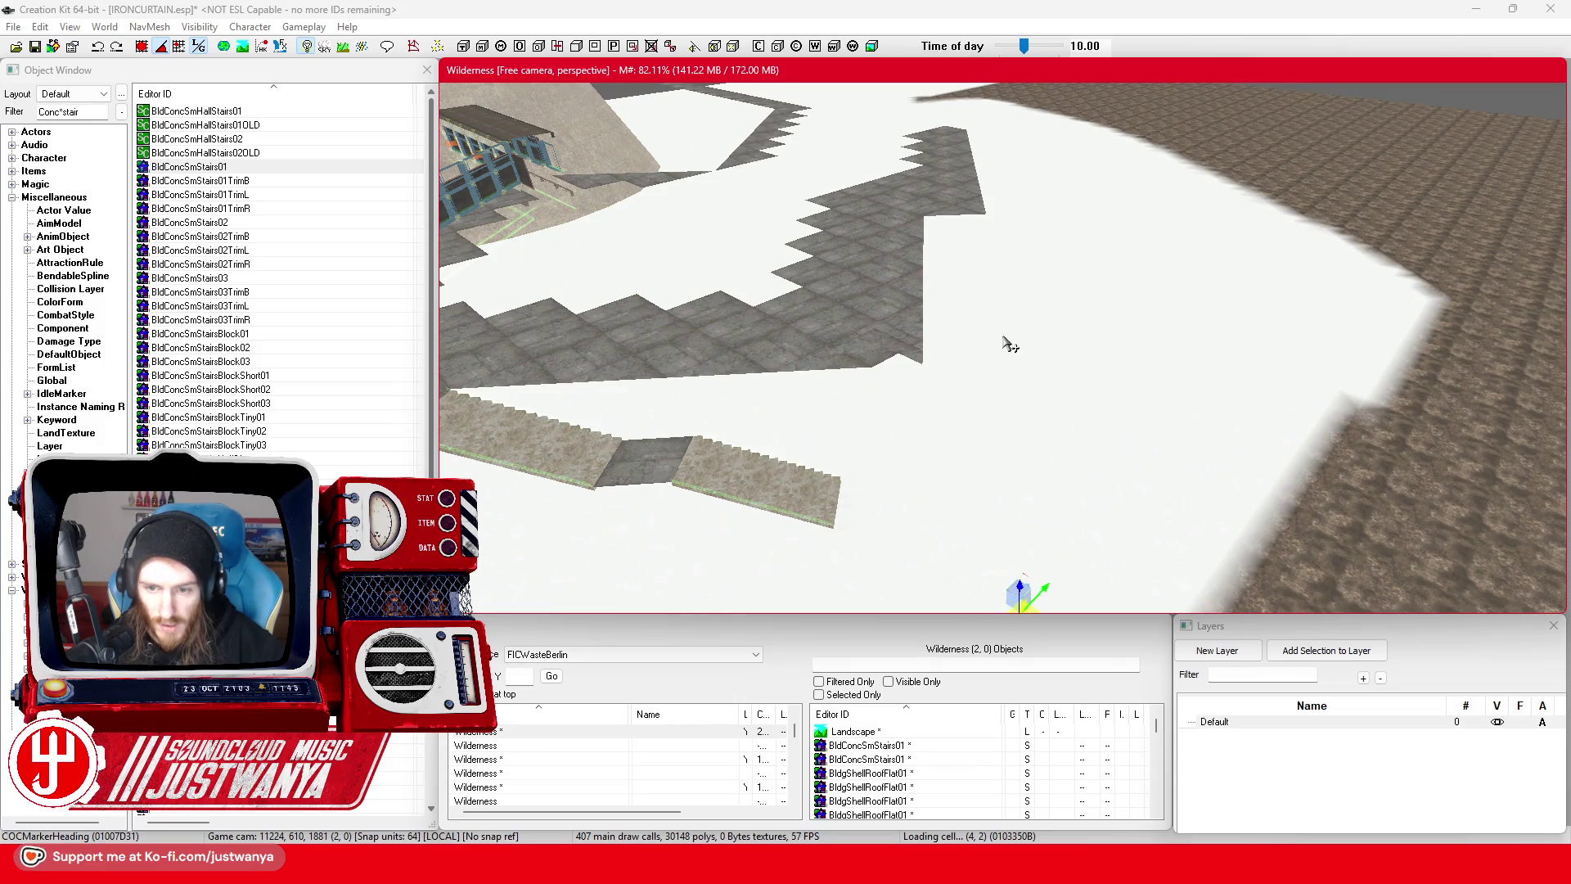
pyautogui.click(866, 414)
# - Rotate the floor corner piece and slide it alongside the stair edge
pyautogui.press('f')
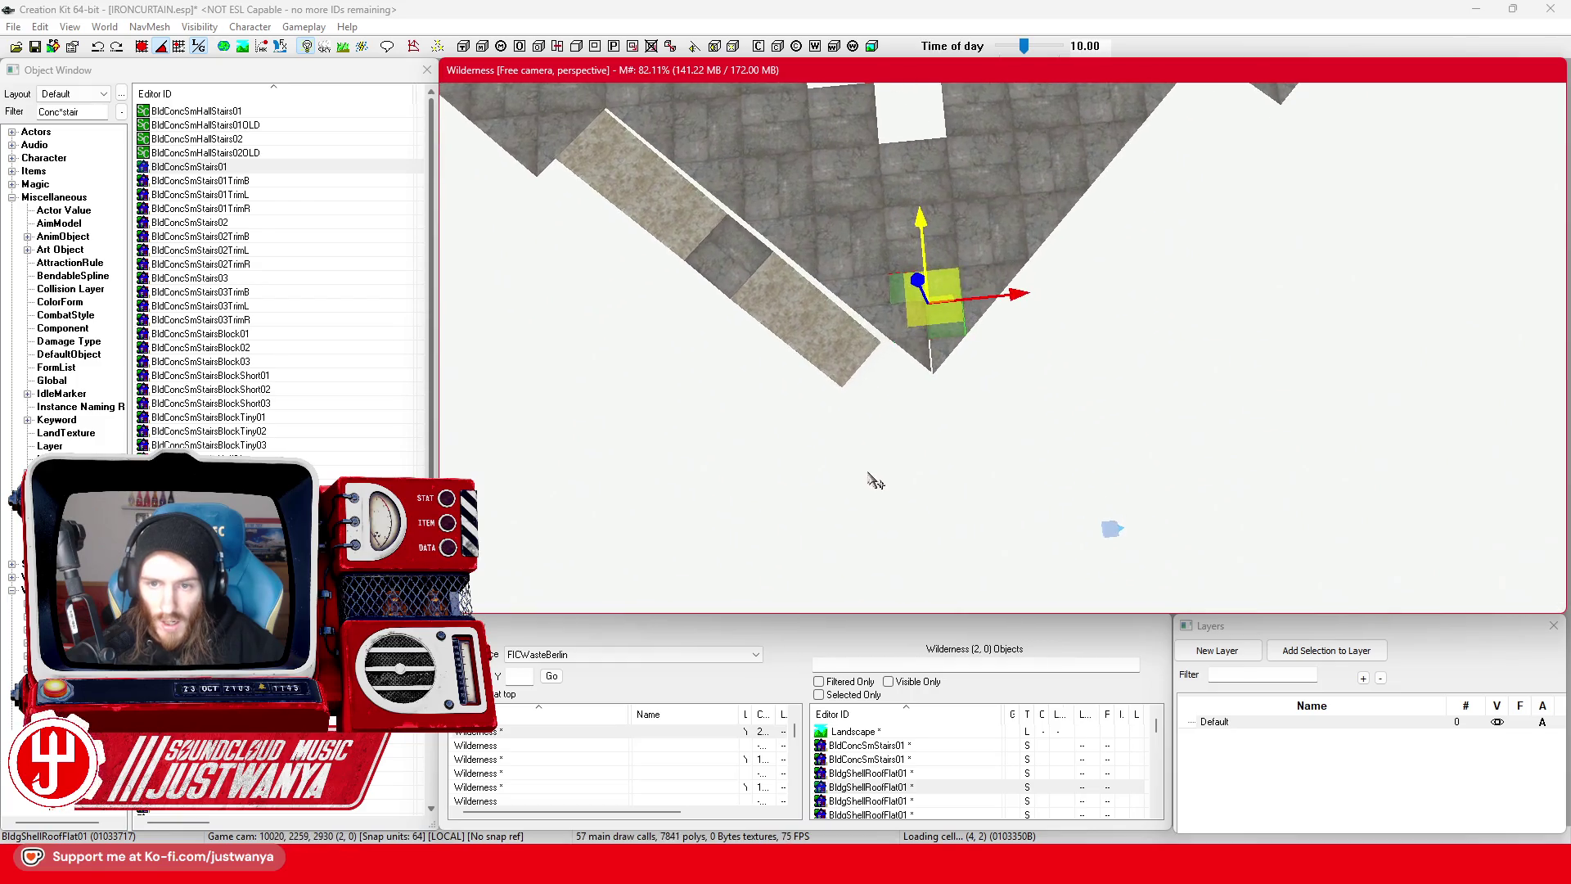
pyautogui.click(895, 398)
pyautogui.press('shift')
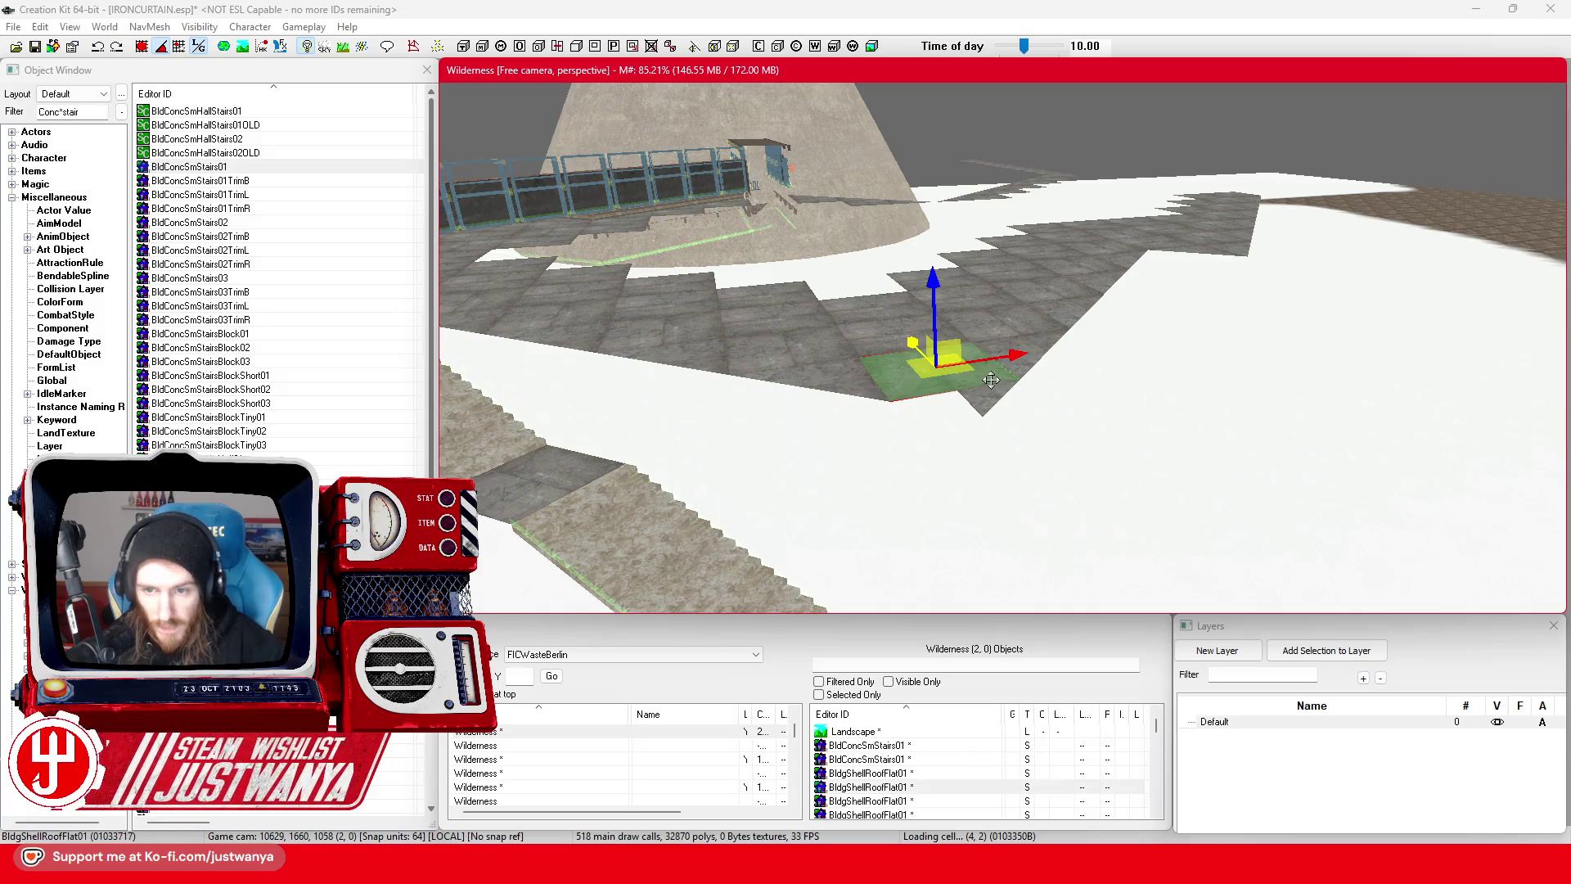
pyautogui.click(1006, 389)
pyautogui.press('f')
pyautogui.press('2')
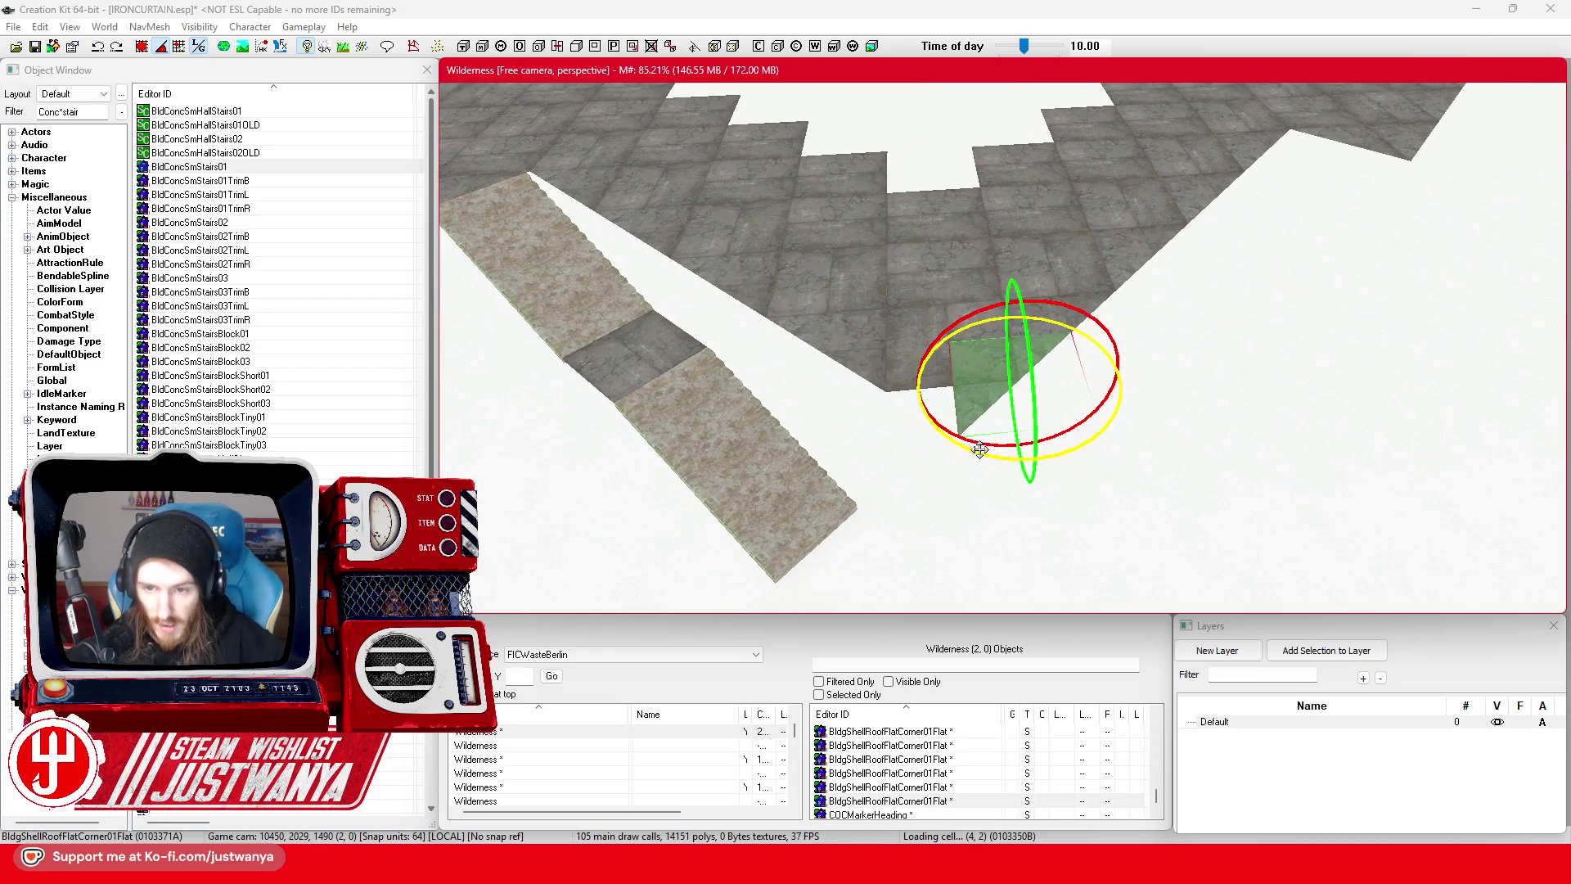
pyautogui.moveTo(977, 448); pyautogui.dragTo(1055, 452)
pyautogui.press('1')
pyautogui.moveTo(1017, 385); pyautogui.dragTo(900, 392)
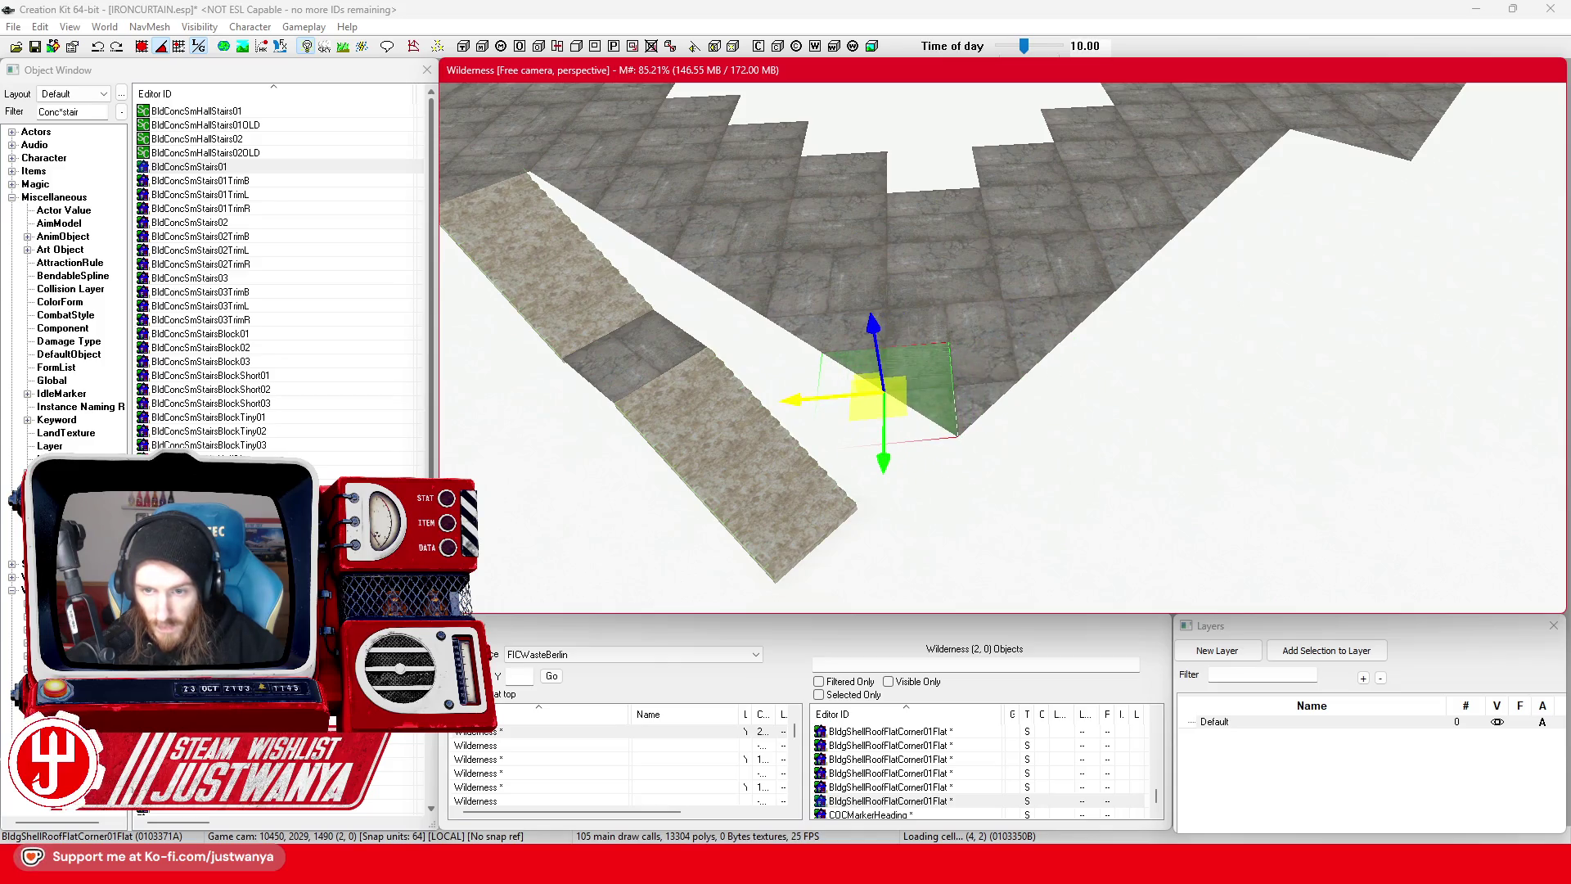
# - Select both stair segments with the landing tile and slide them sideways into line
pyautogui.moveTo(799, 397)
pyautogui.mouseDown()
pyautogui.moveTo(849, 488)
pyautogui.moveTo(940, 490)
pyautogui.moveTo(946, 445)
pyautogui.moveTo(850, 423)
pyautogui.moveTo(808, 483)
pyautogui.moveTo(803, 513)
pyautogui.moveTo(827, 526)
pyautogui.moveTo(816, 495)
pyautogui.mouseUp()
pyautogui.click(821, 382)
pyautogui.moveTo(821, 382); pyautogui.dragTo(916, 473)
pyautogui.click(1007, 450)
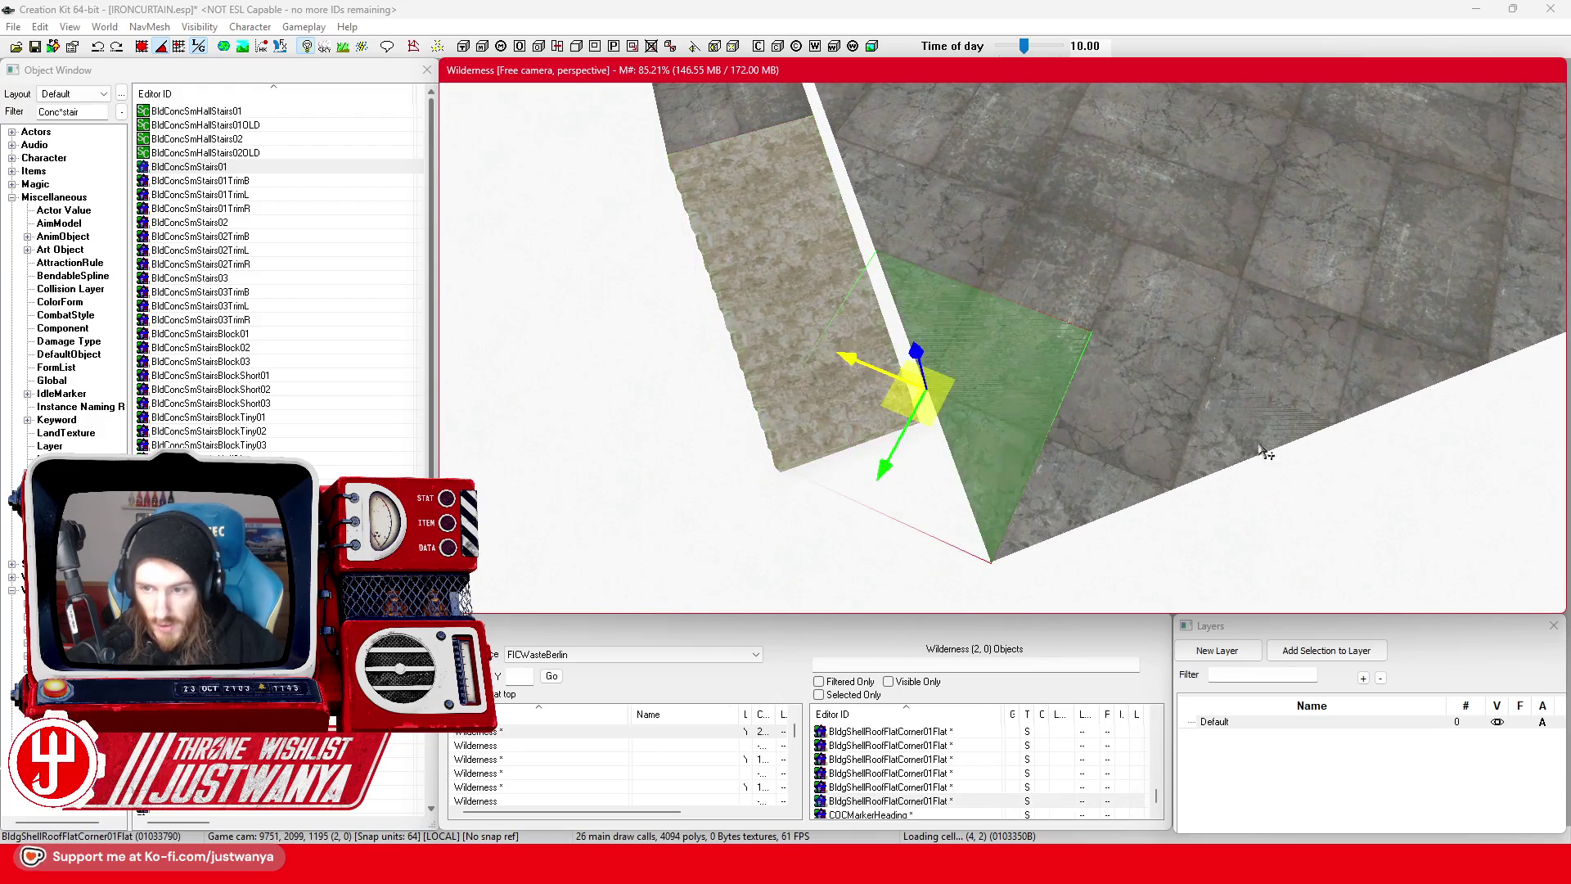
pyautogui.keyDown('ctrl'); pyautogui.click(1260, 446); pyautogui.keyUp('ctrl')
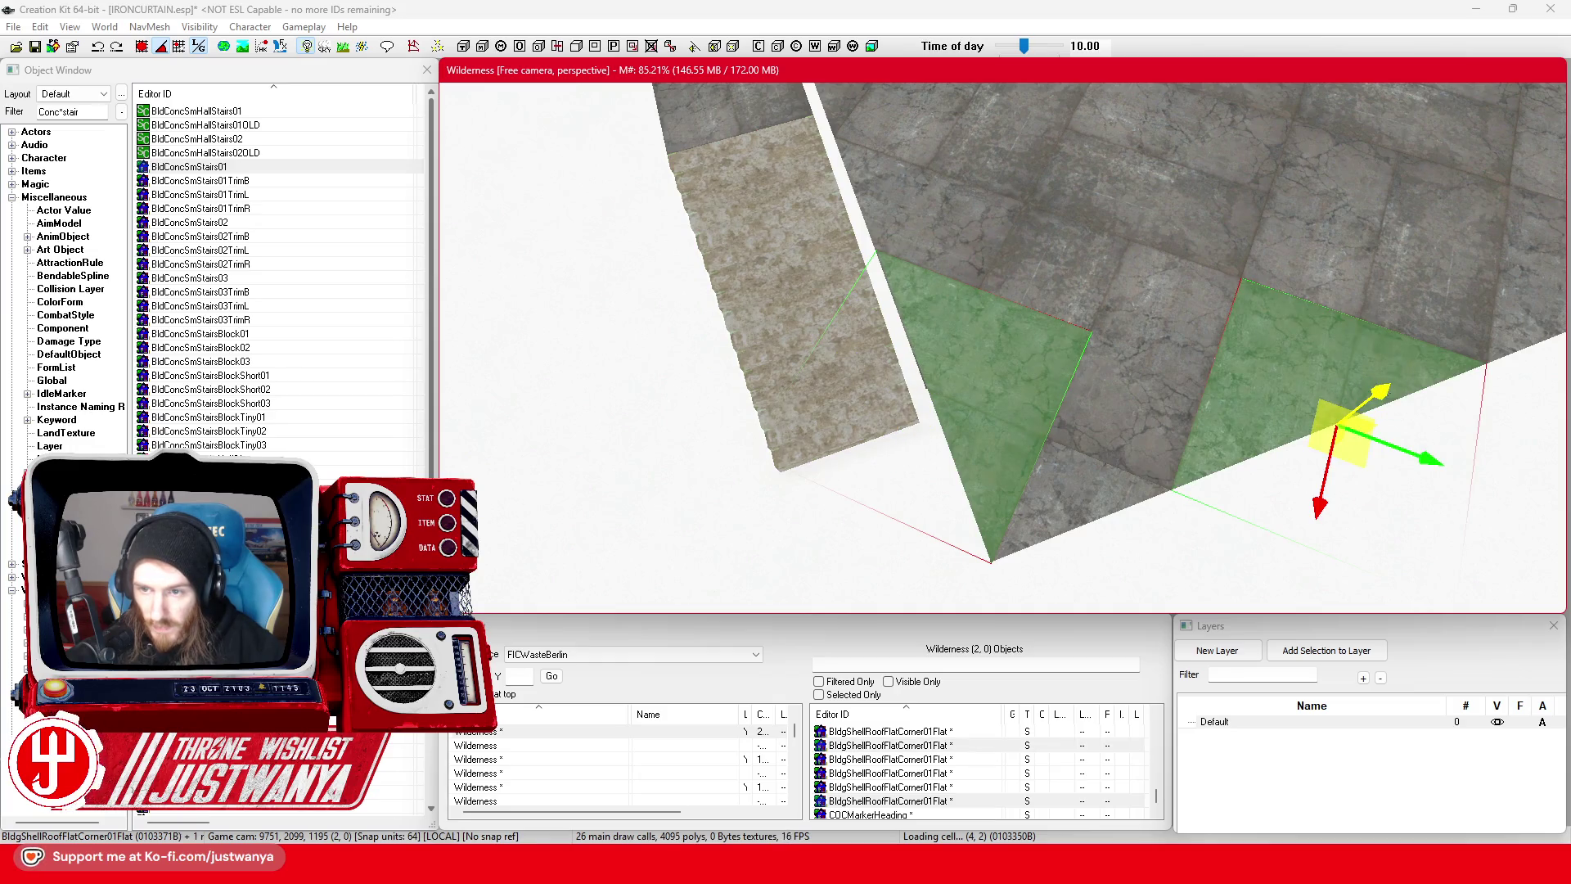
pyautogui.click(797, 295)
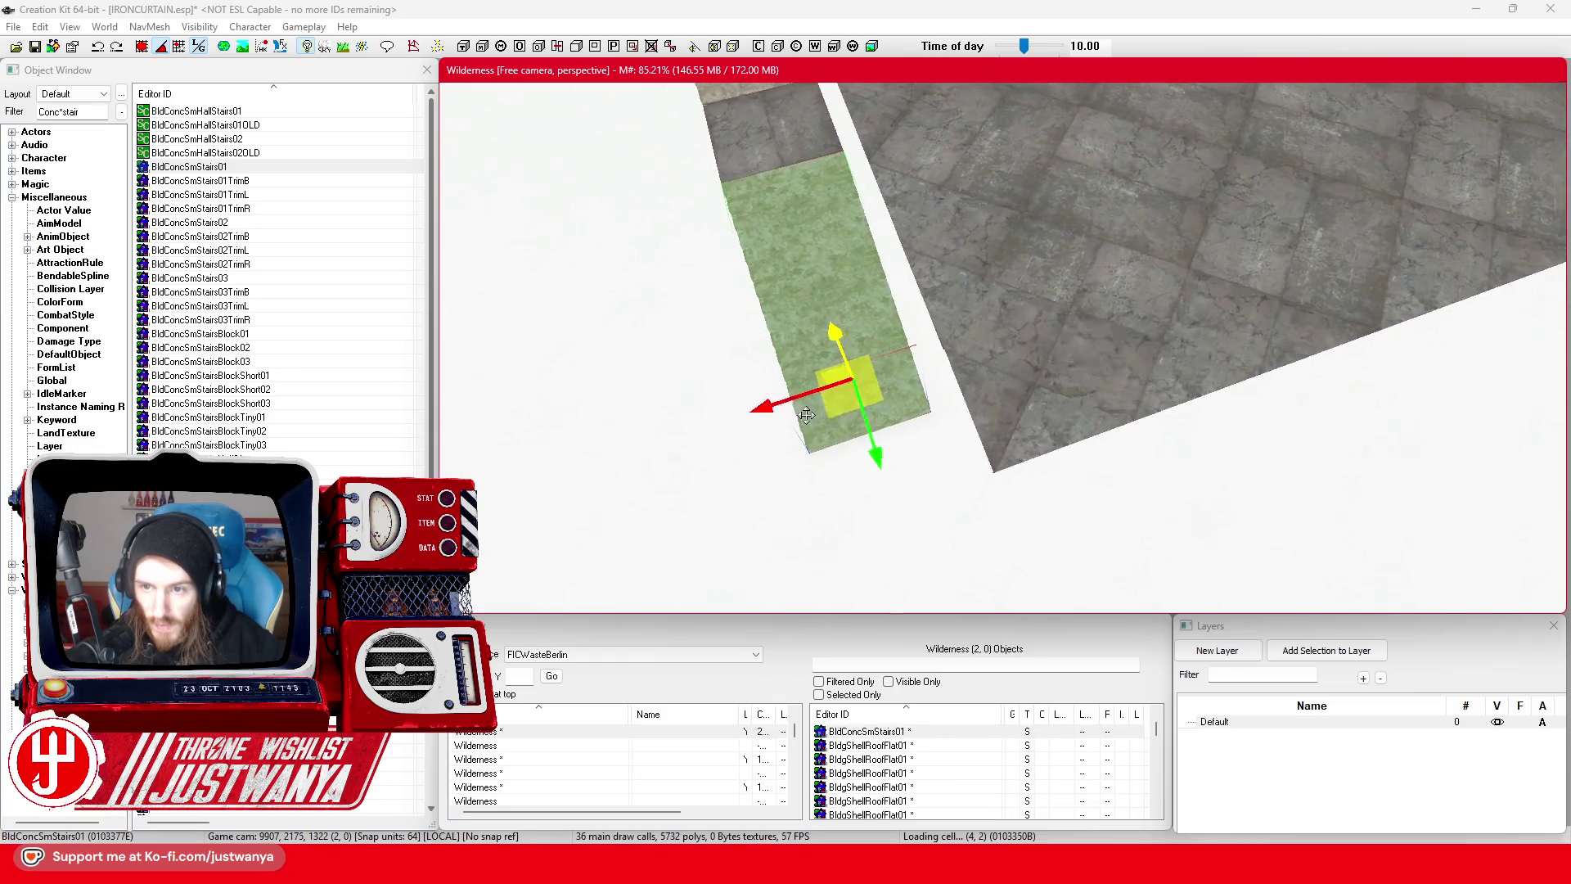
pyautogui.click(1142, 288)
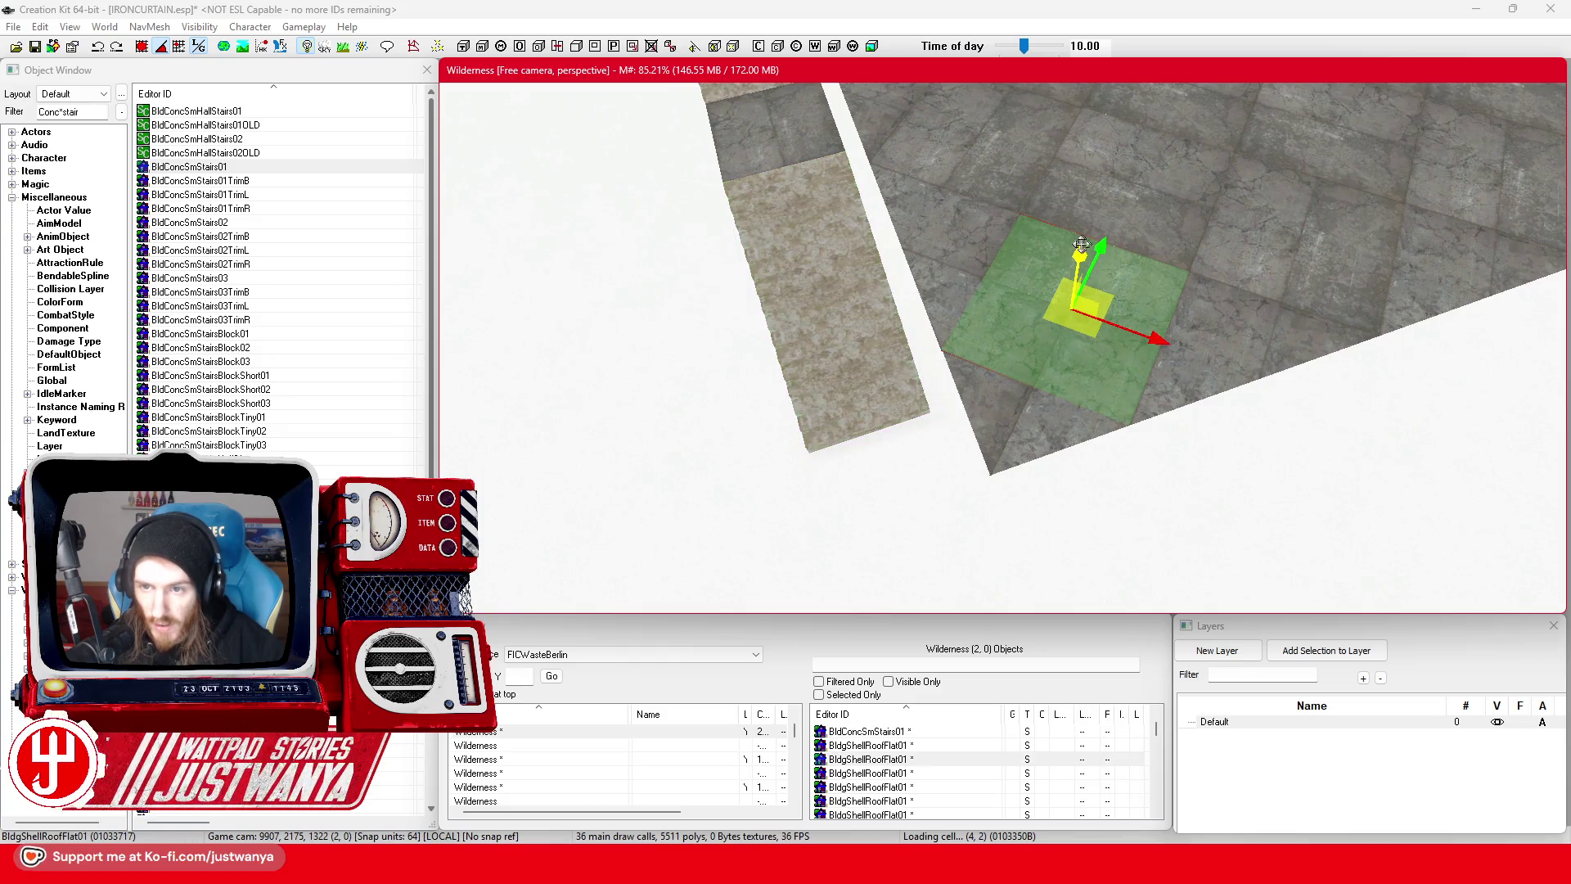
pyautogui.click(791, 279)
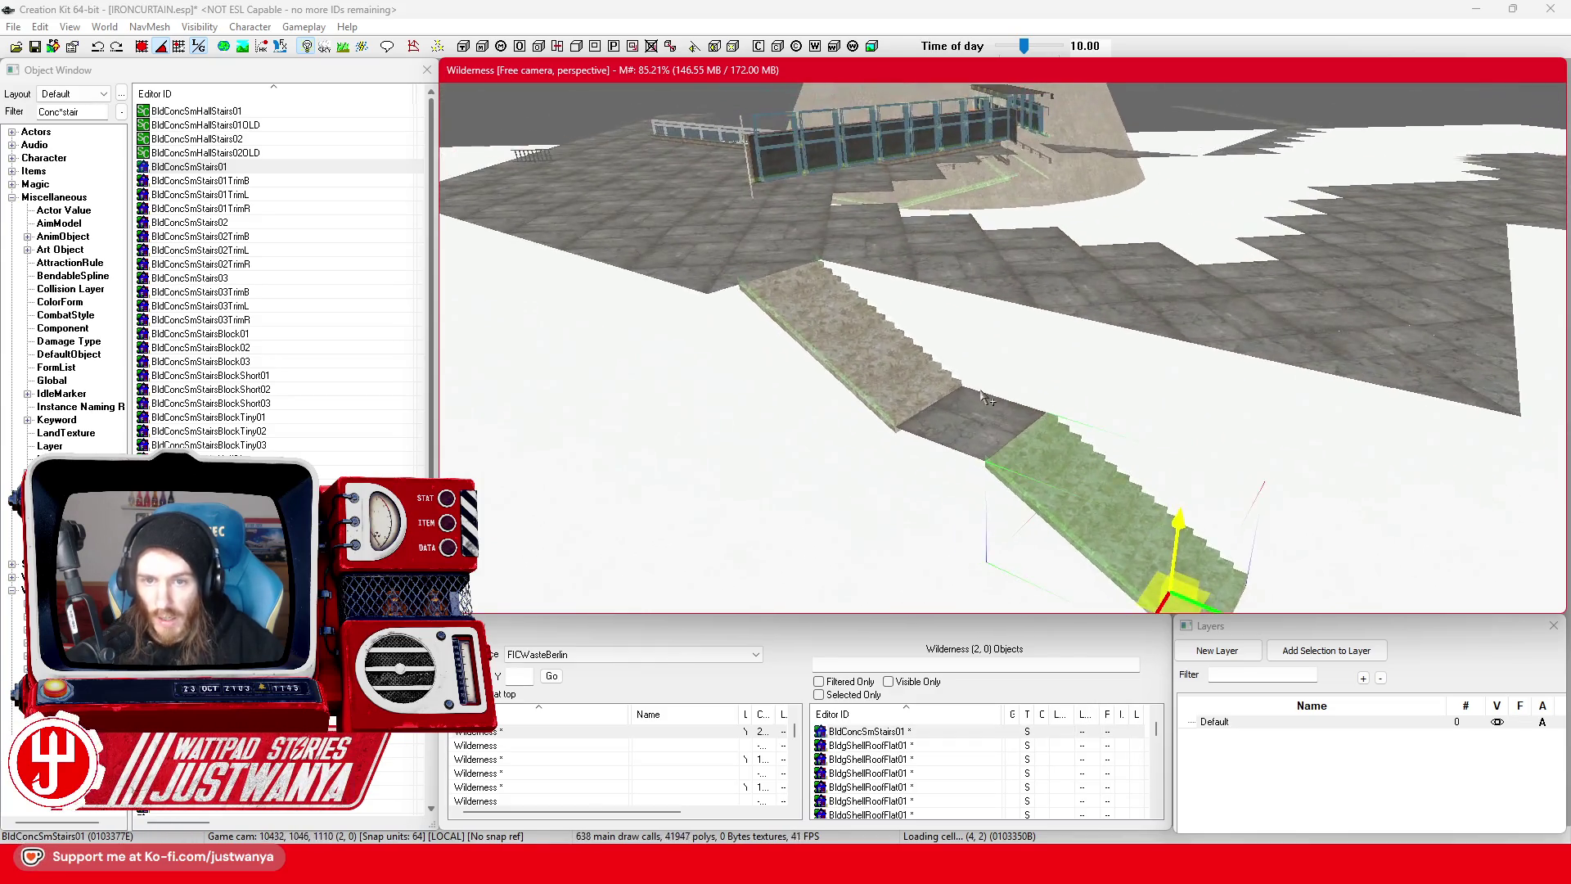
pyautogui.keyDown('ctrl'); pyautogui.click(1122, 353); pyautogui.keyUp('ctrl')
pyautogui.keyDown('ctrl'); pyautogui.click(1047, 215); pyautogui.keyUp('ctrl')
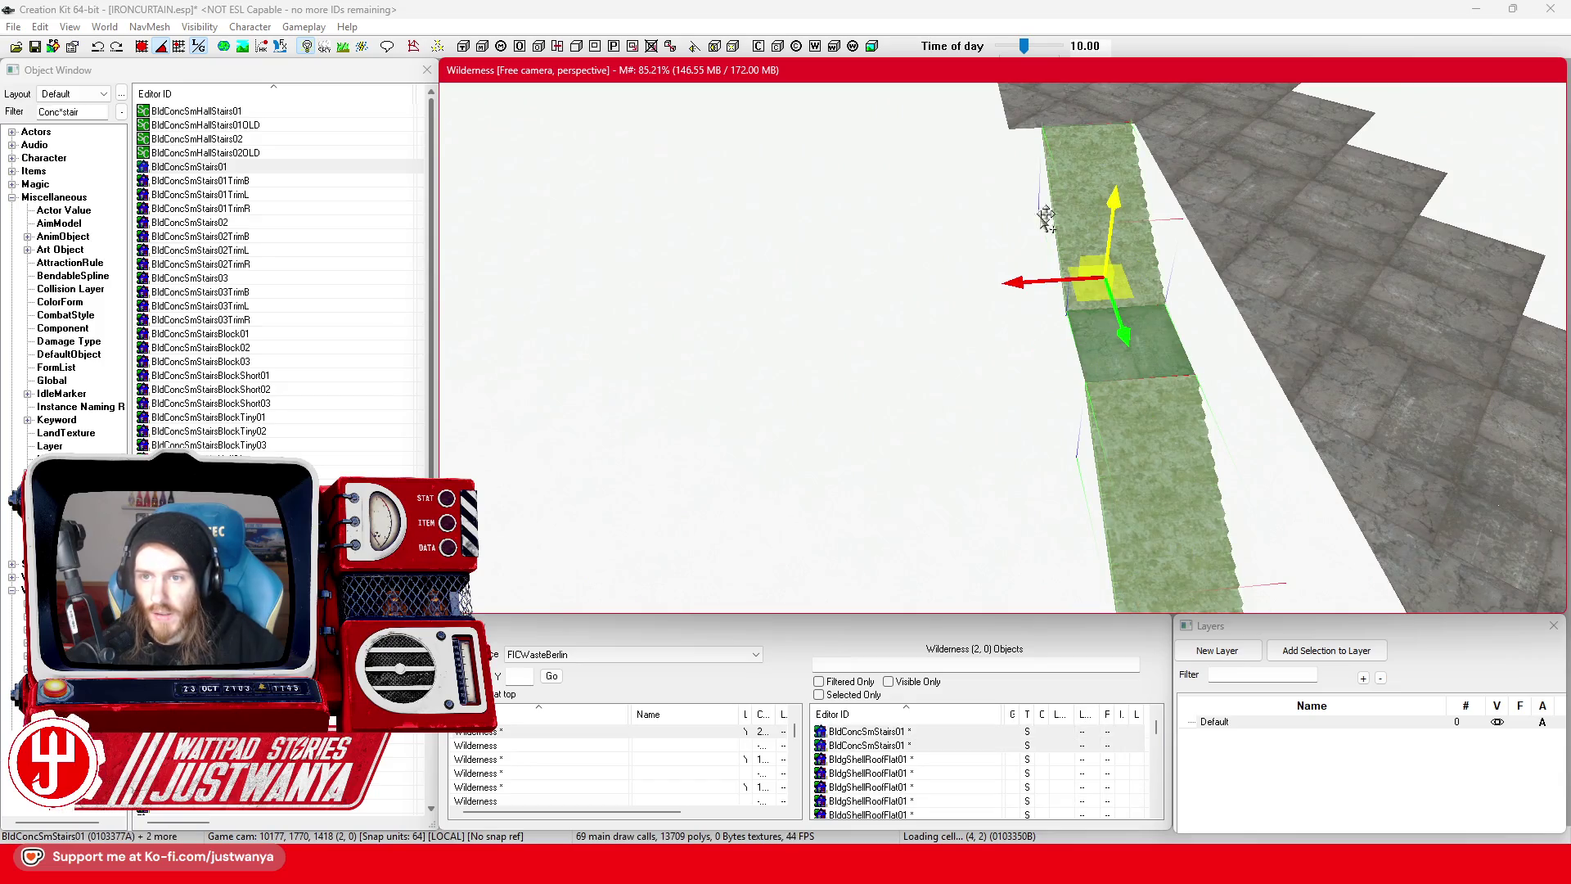
pyautogui.moveTo(1025, 283); pyautogui.dragTo(1013, 278)
# - Inspect the corner piece by the stairs and undo the last floor-piece change
pyautogui.click(1056, 131)
pyautogui.press('f')
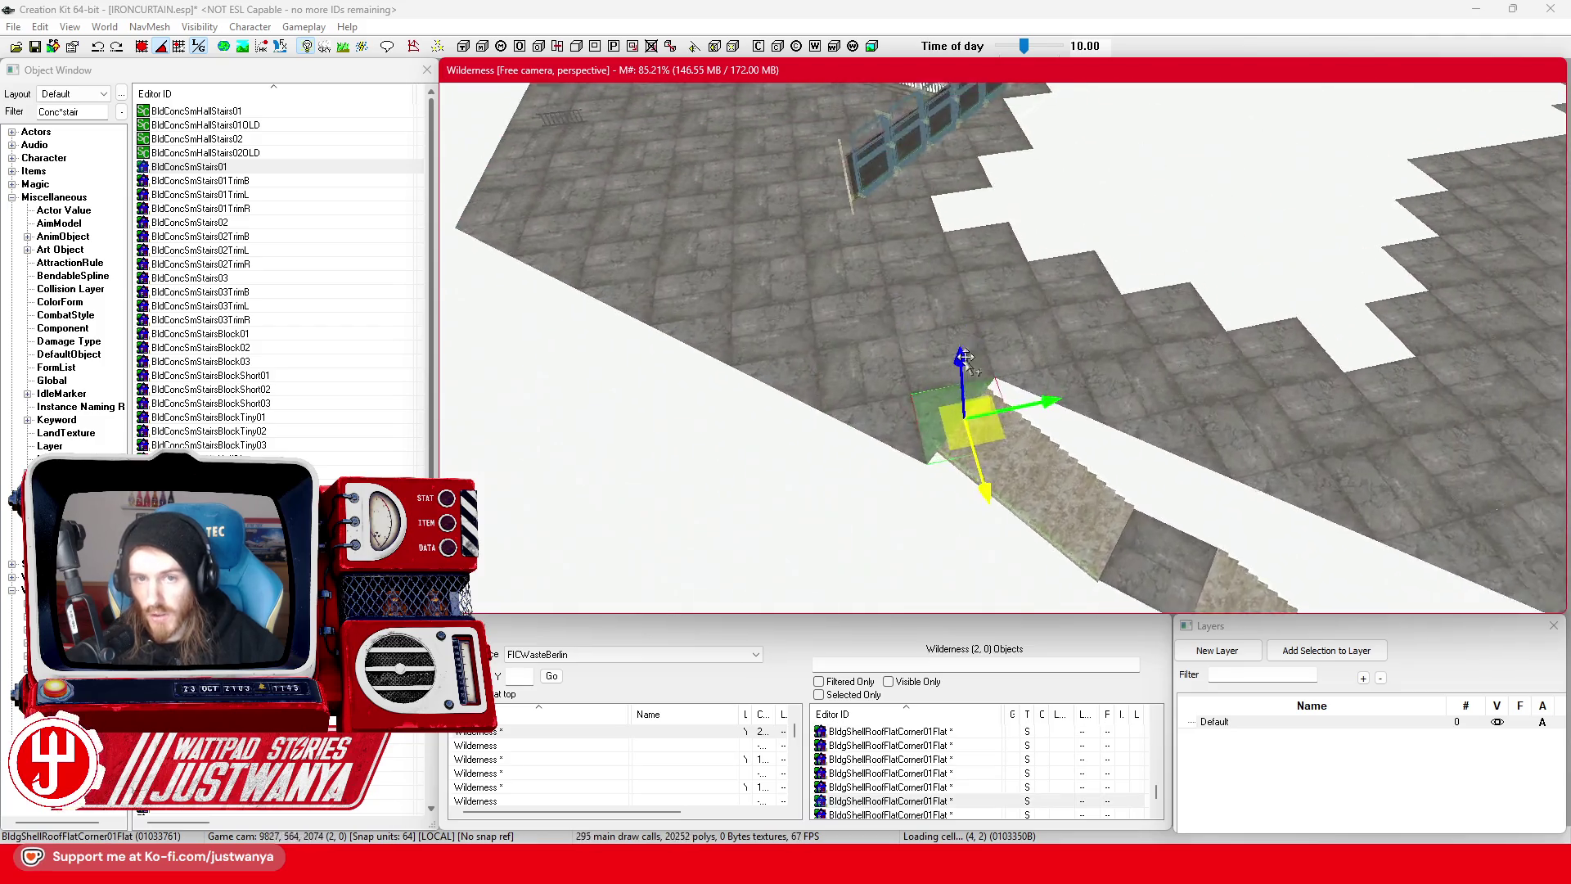
pyautogui.moveTo(1023, 458); pyautogui.dragTo(1028, 401)
pyautogui.scroll(3, 1028, 401)
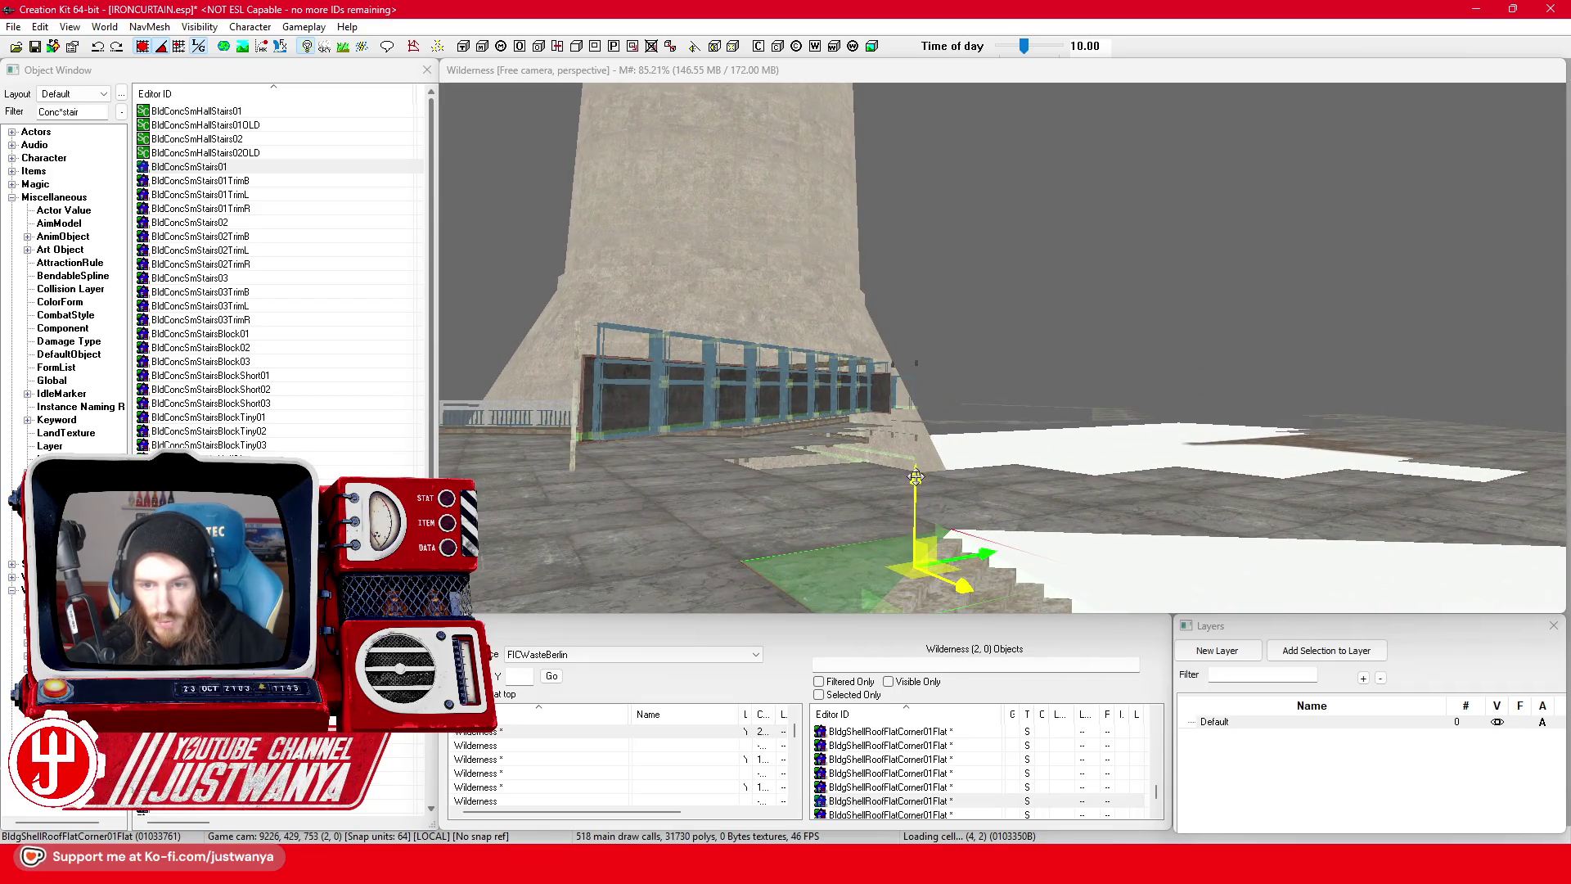
pyautogui.scroll(3, 1014, 414)
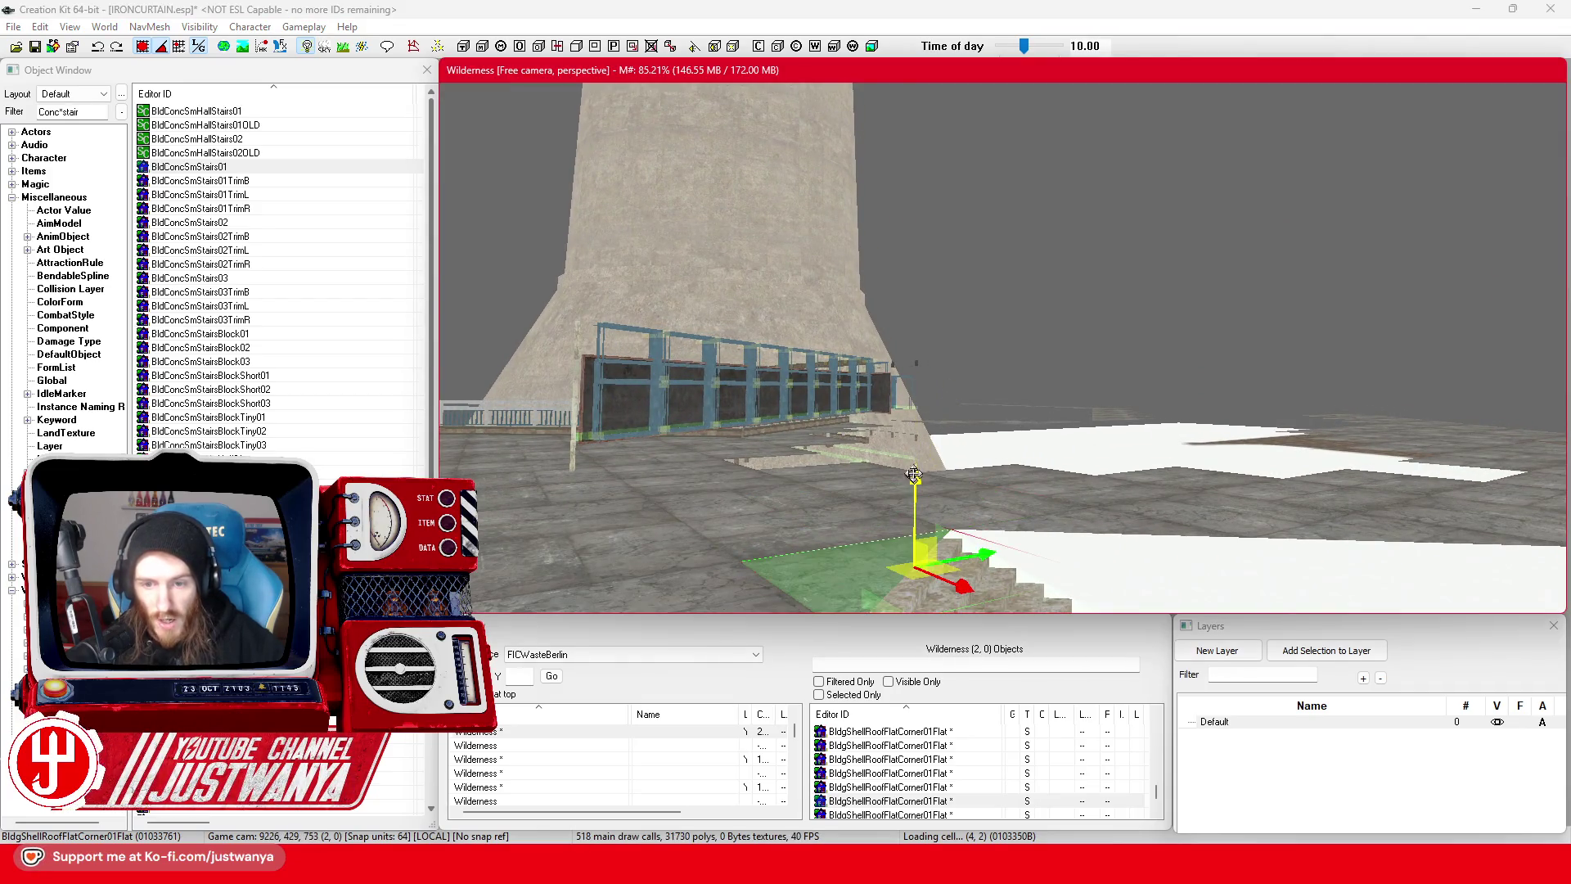
pyautogui.moveTo(1014, 414); pyautogui.dragTo(1014, 352)
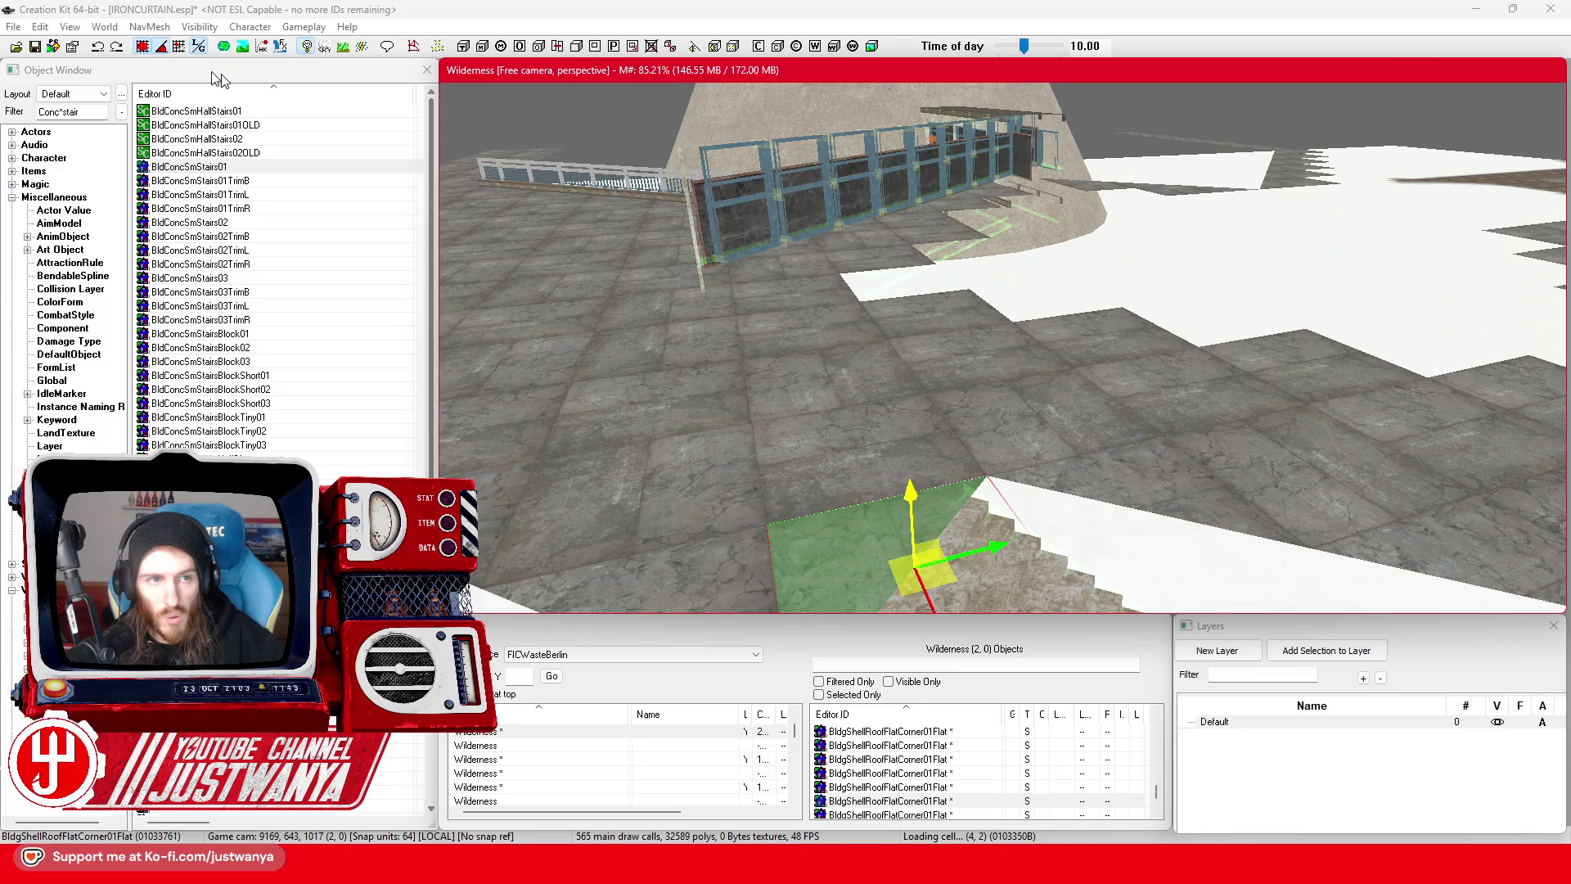
pyautogui.click(99, 49)
pyautogui.press('f')
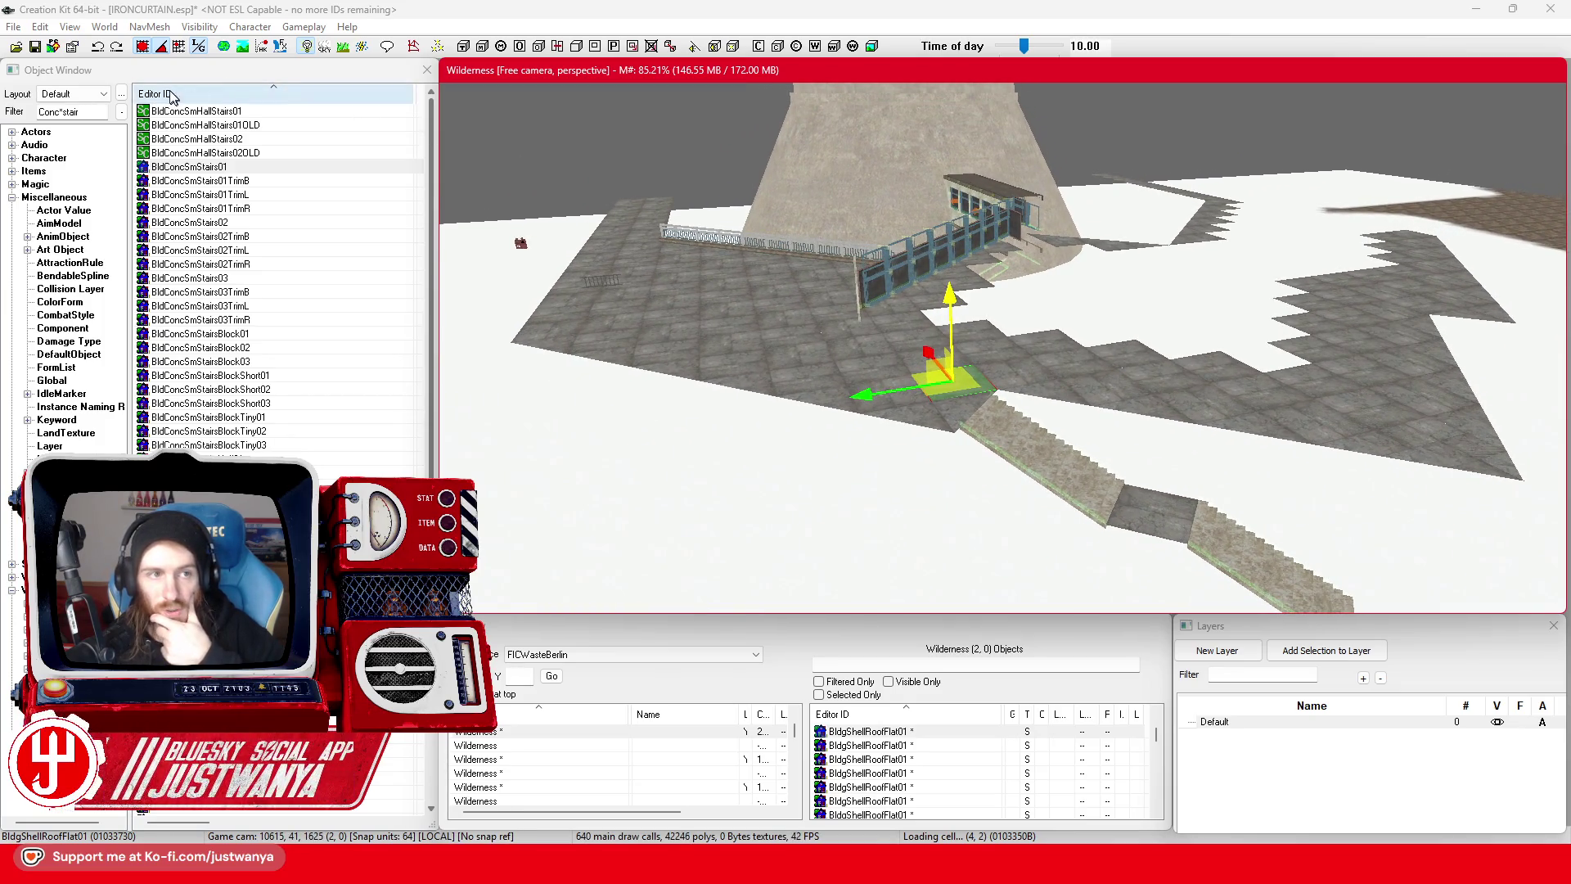
# - Save the IRONCURTAIN.esp plugin
pyautogui.click(36, 47)
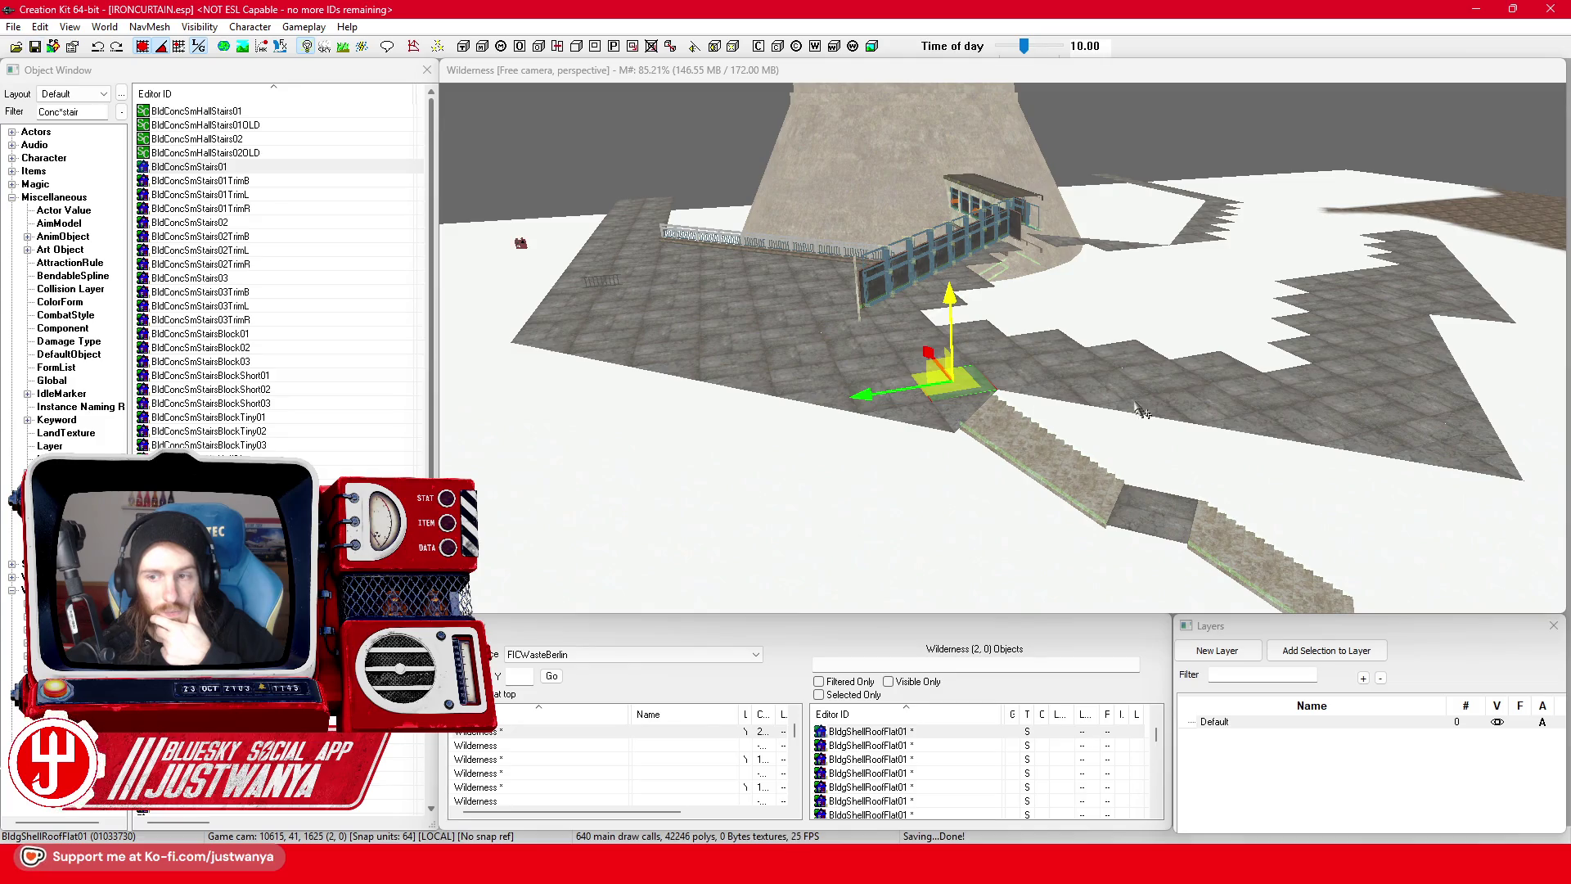
pyautogui.moveTo(1141, 413); pyautogui.dragTo(1021, 348)
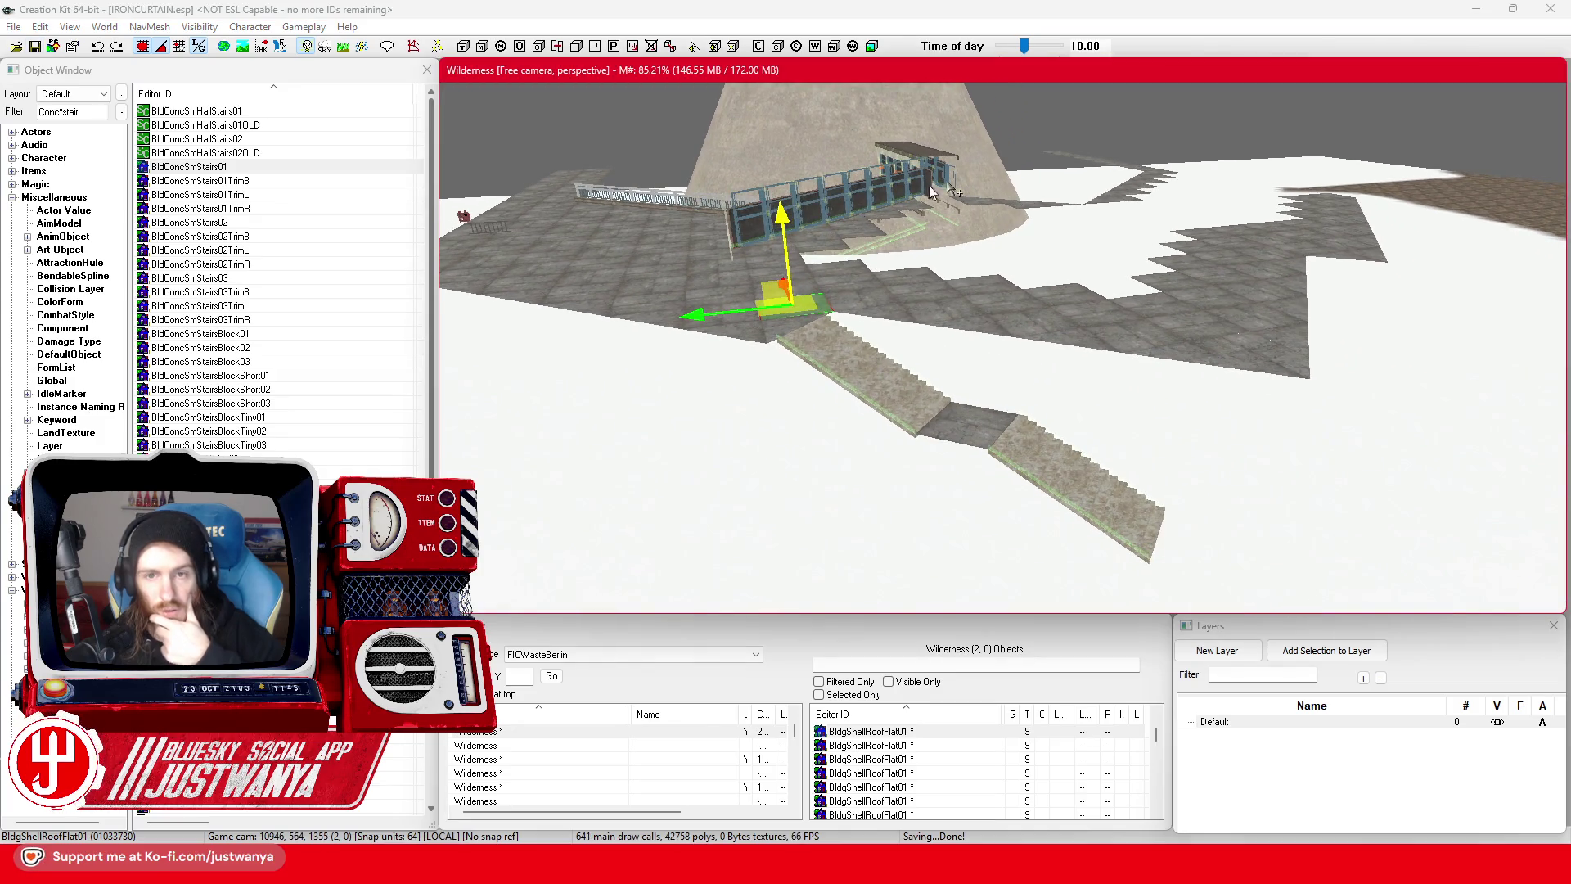
pyautogui.moveTo(929, 185); pyautogui.dragTo(972, 395)
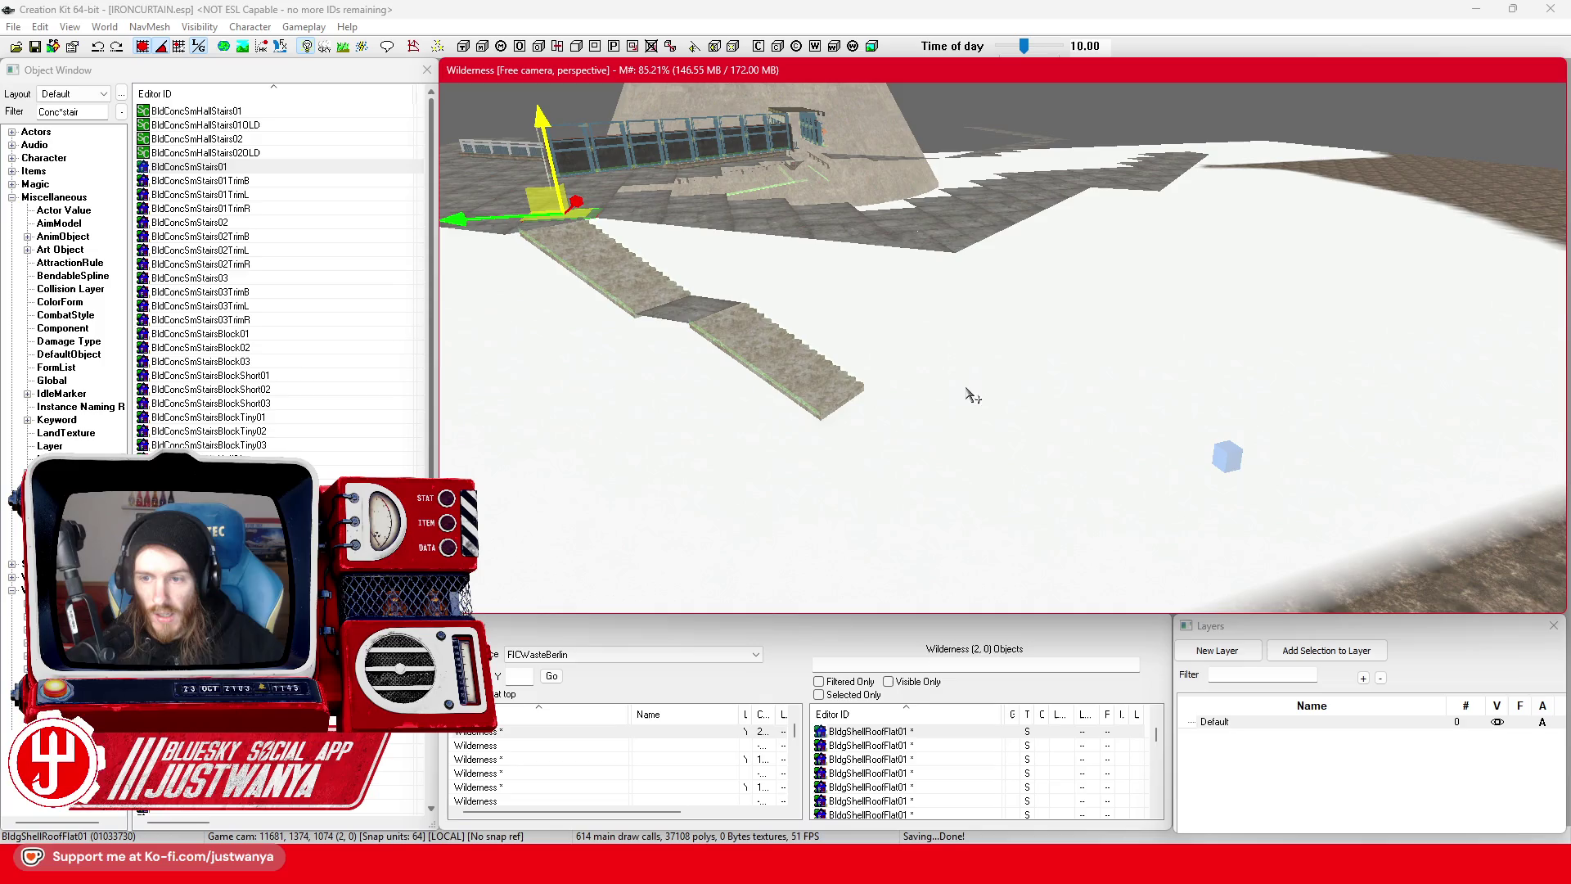
# - Turn the COCMarkerHeading marker about its vertical axis and move it nearer the stair bottom
pyautogui.click(1233, 468)
pyautogui.press('3')
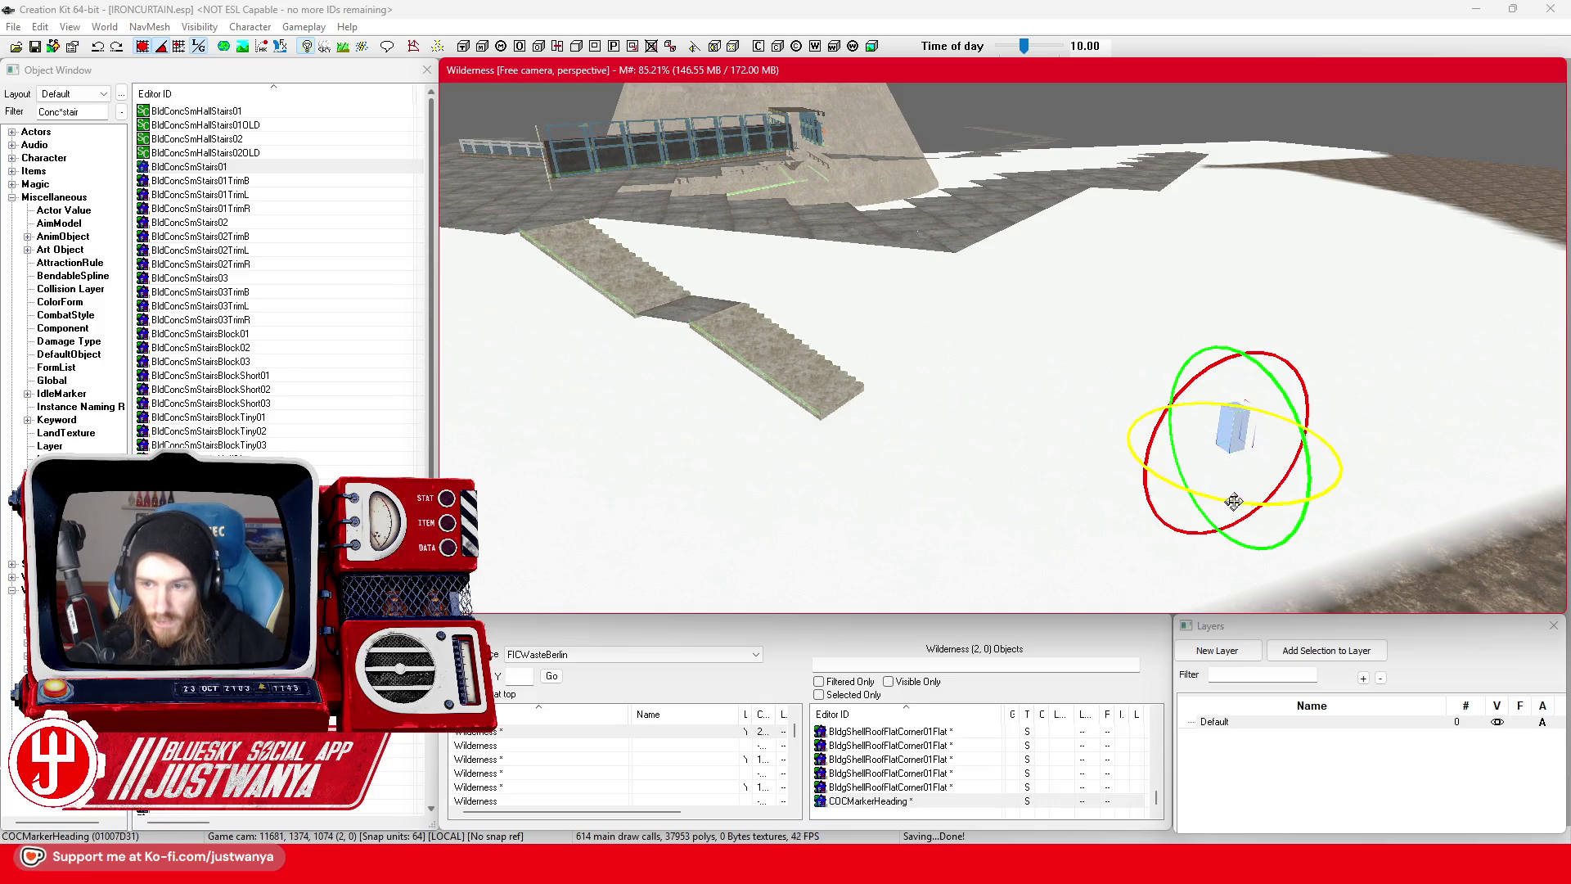
pyautogui.moveTo(1234, 501); pyautogui.dragTo(1264, 500)
pyautogui.press('2')
pyautogui.scroll(5, 1231, 516)
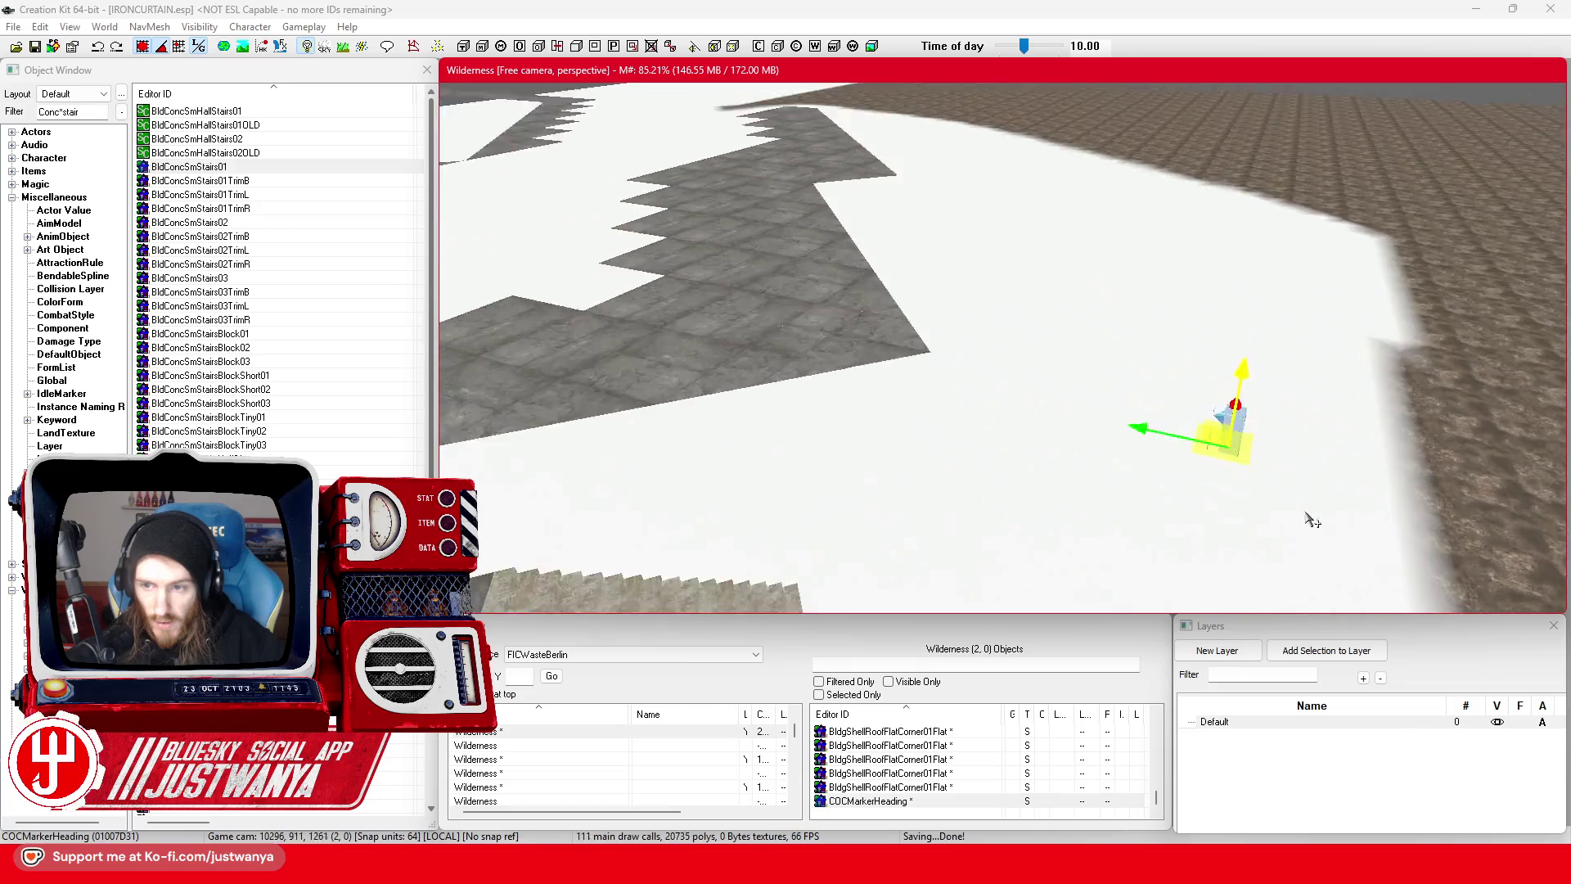
pyautogui.moveTo(1334, 455)
pyautogui.mouseDown()
pyautogui.moveTo(1203, 463)
pyautogui.moveTo(1131, 490)
pyautogui.moveTo(1027, 428)
pyautogui.moveTo(1010, 379)
pyautogui.mouseUp()
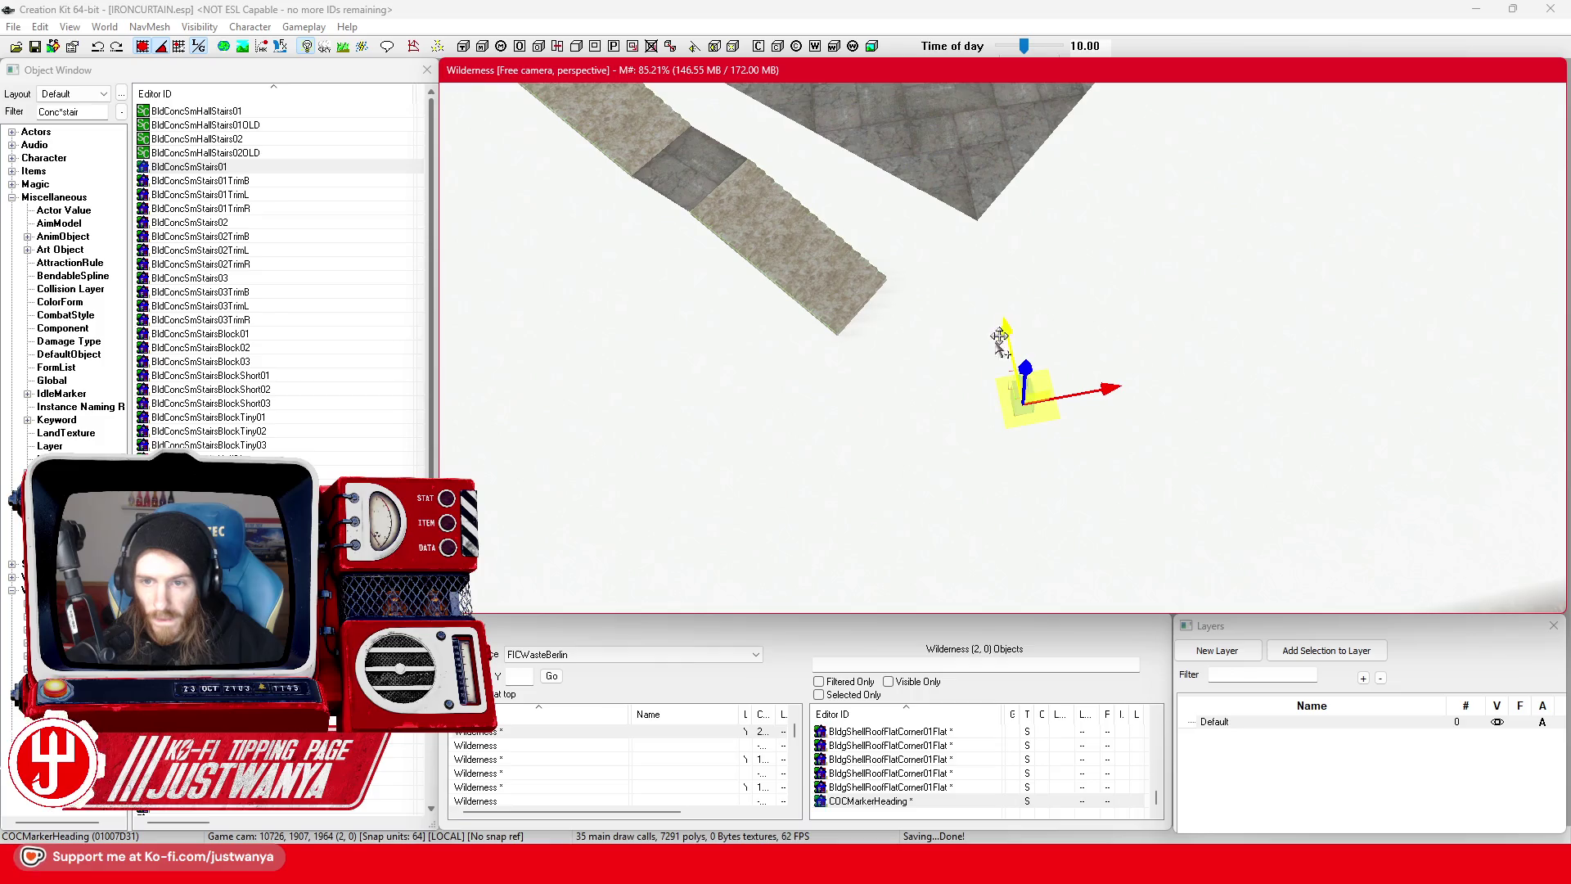
pyautogui.scroll(2, 994, 442)
pyautogui.scroll(4, 994, 444)
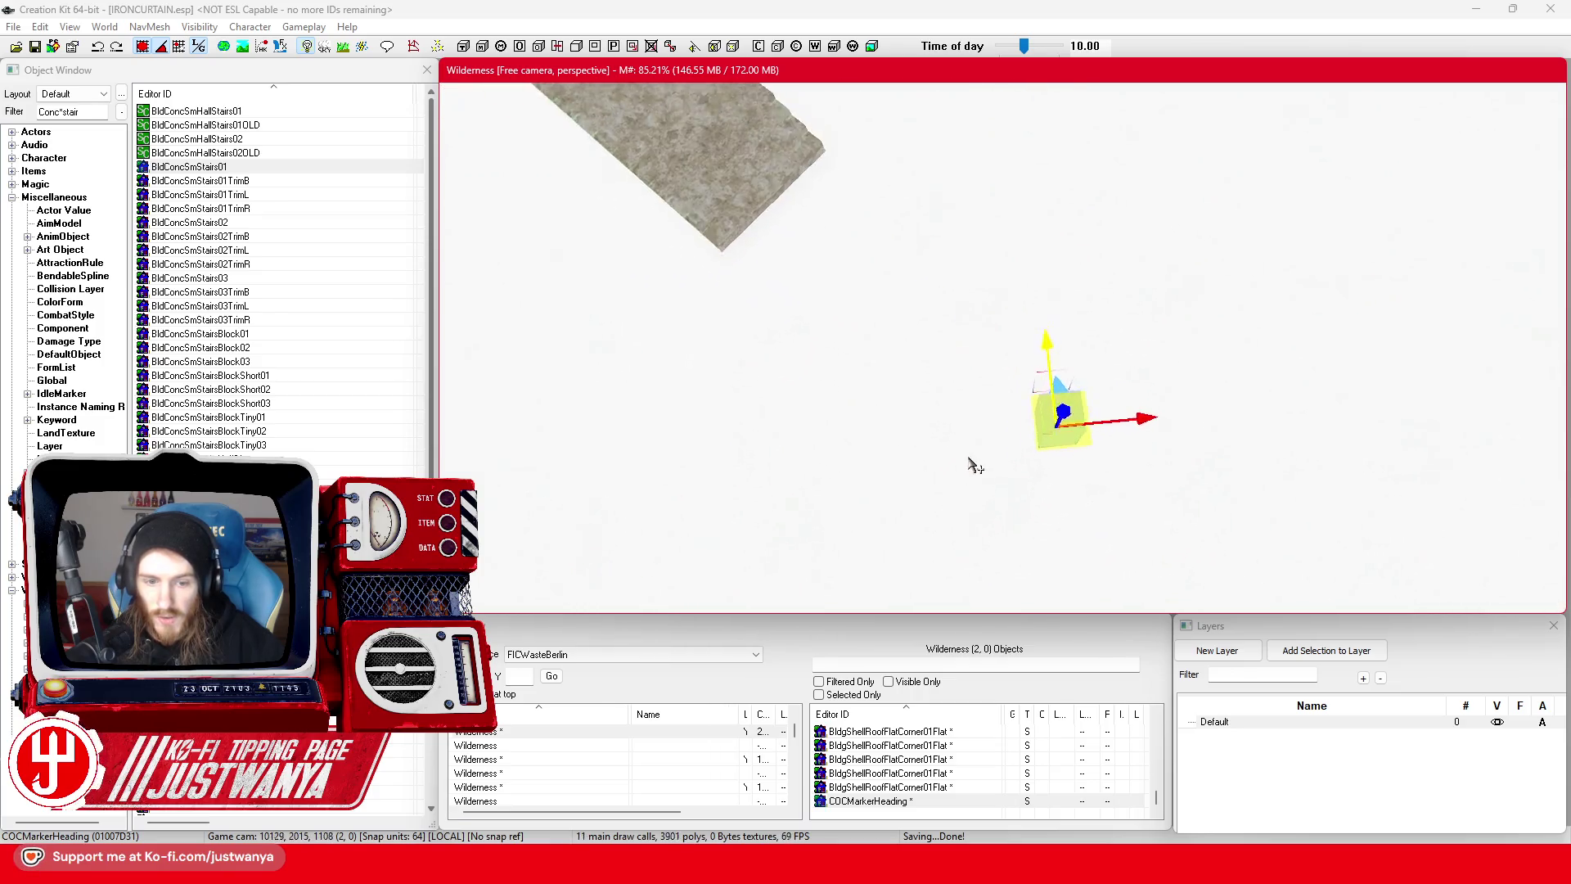
# - Append 'Ext01' to the first Wilderness cell's Editor ID
pyautogui.click(482, 735)
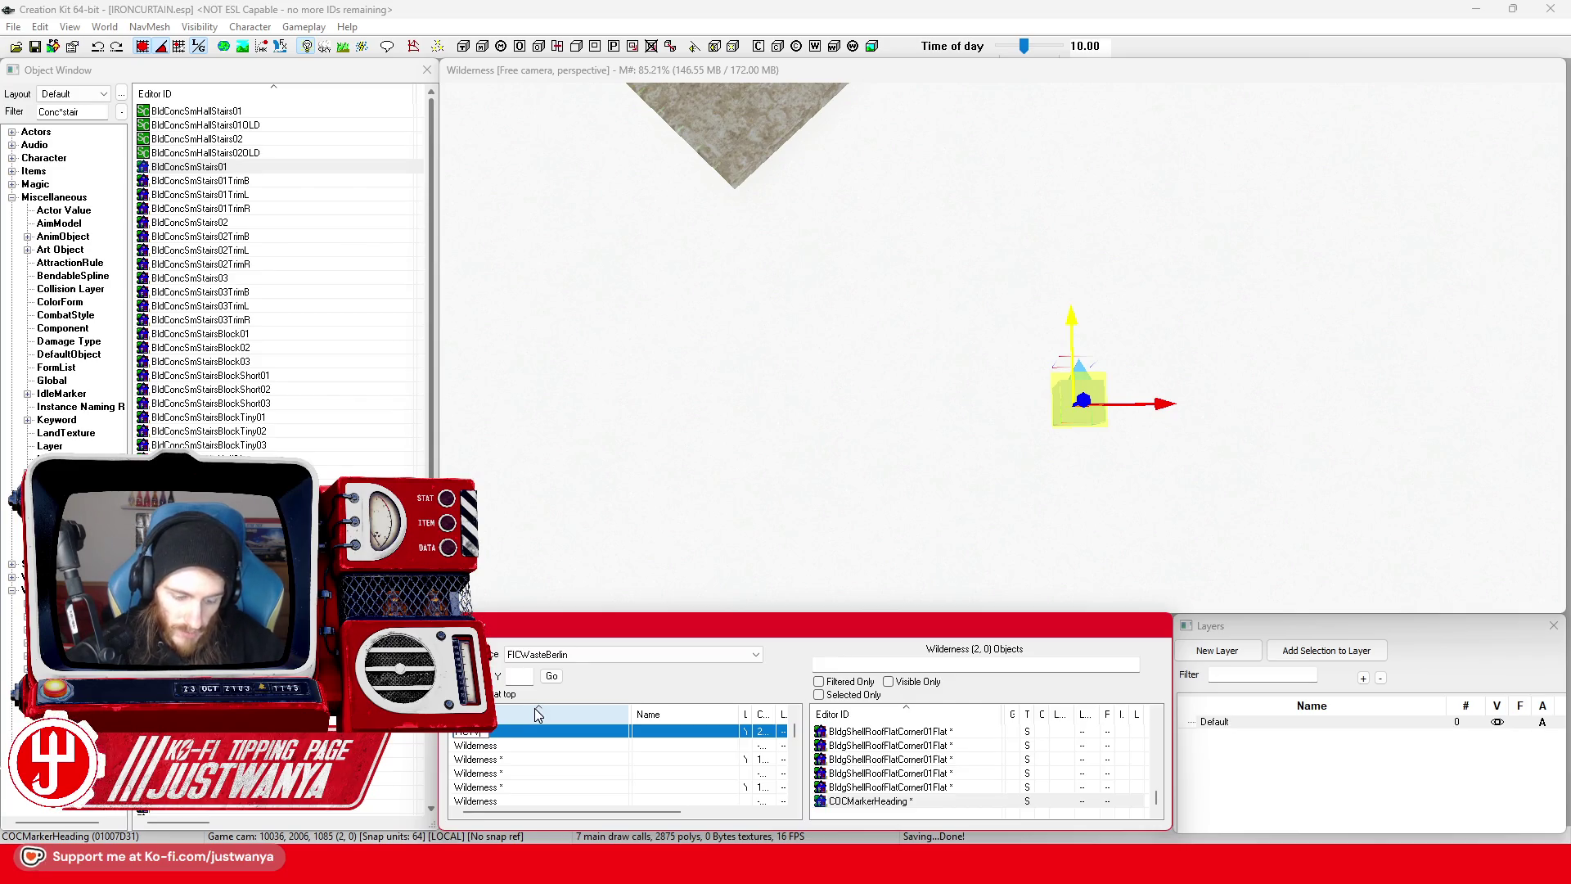
pyautogui.write('PowerExt01')
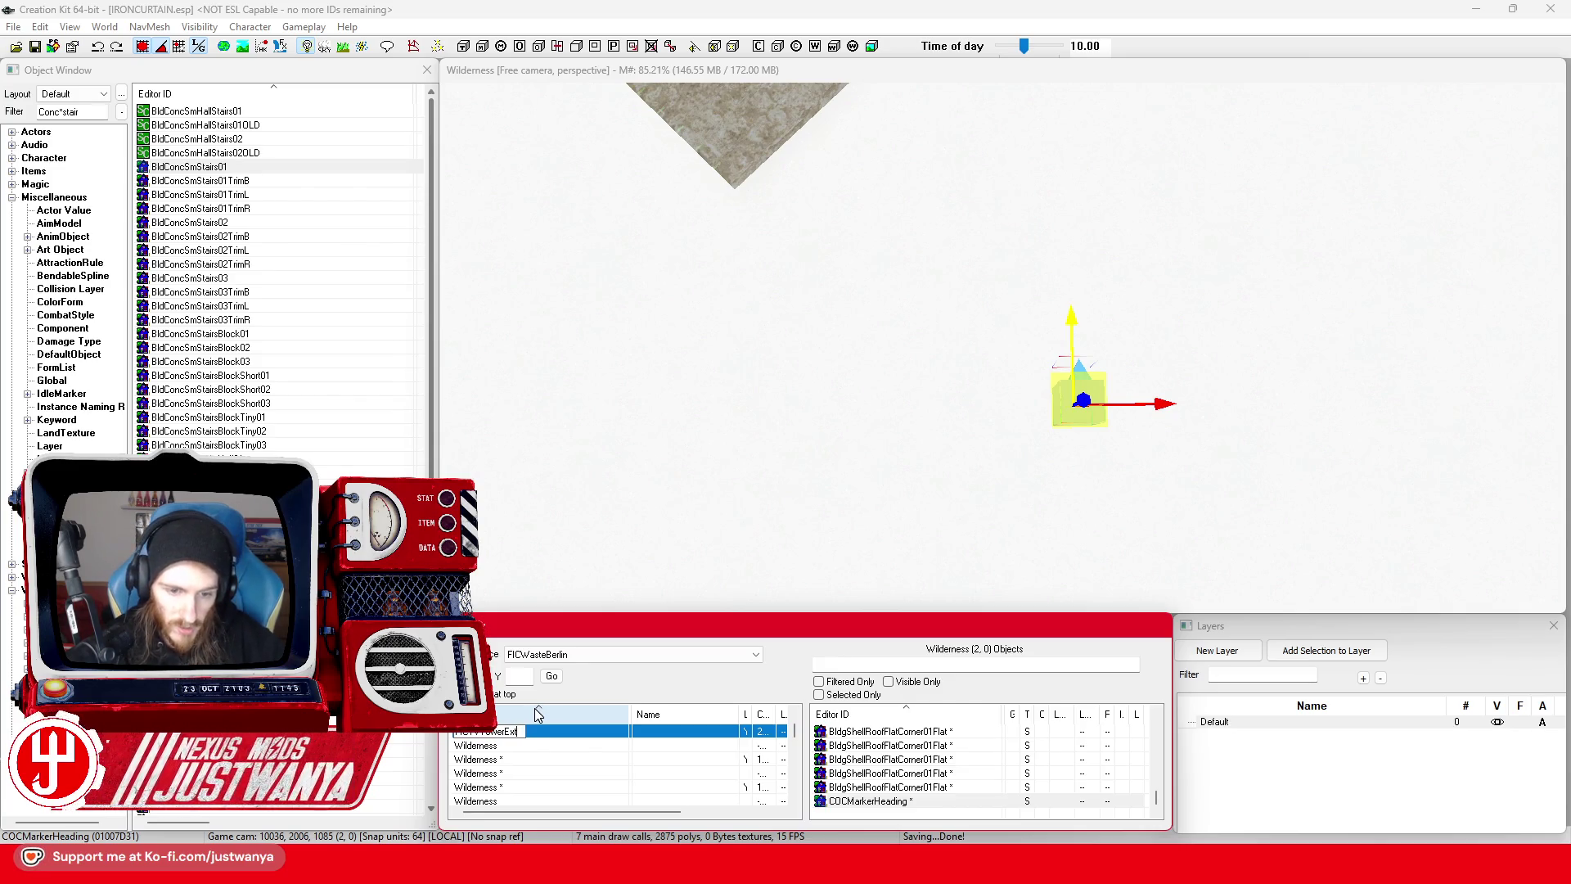
pyautogui.press('Return')
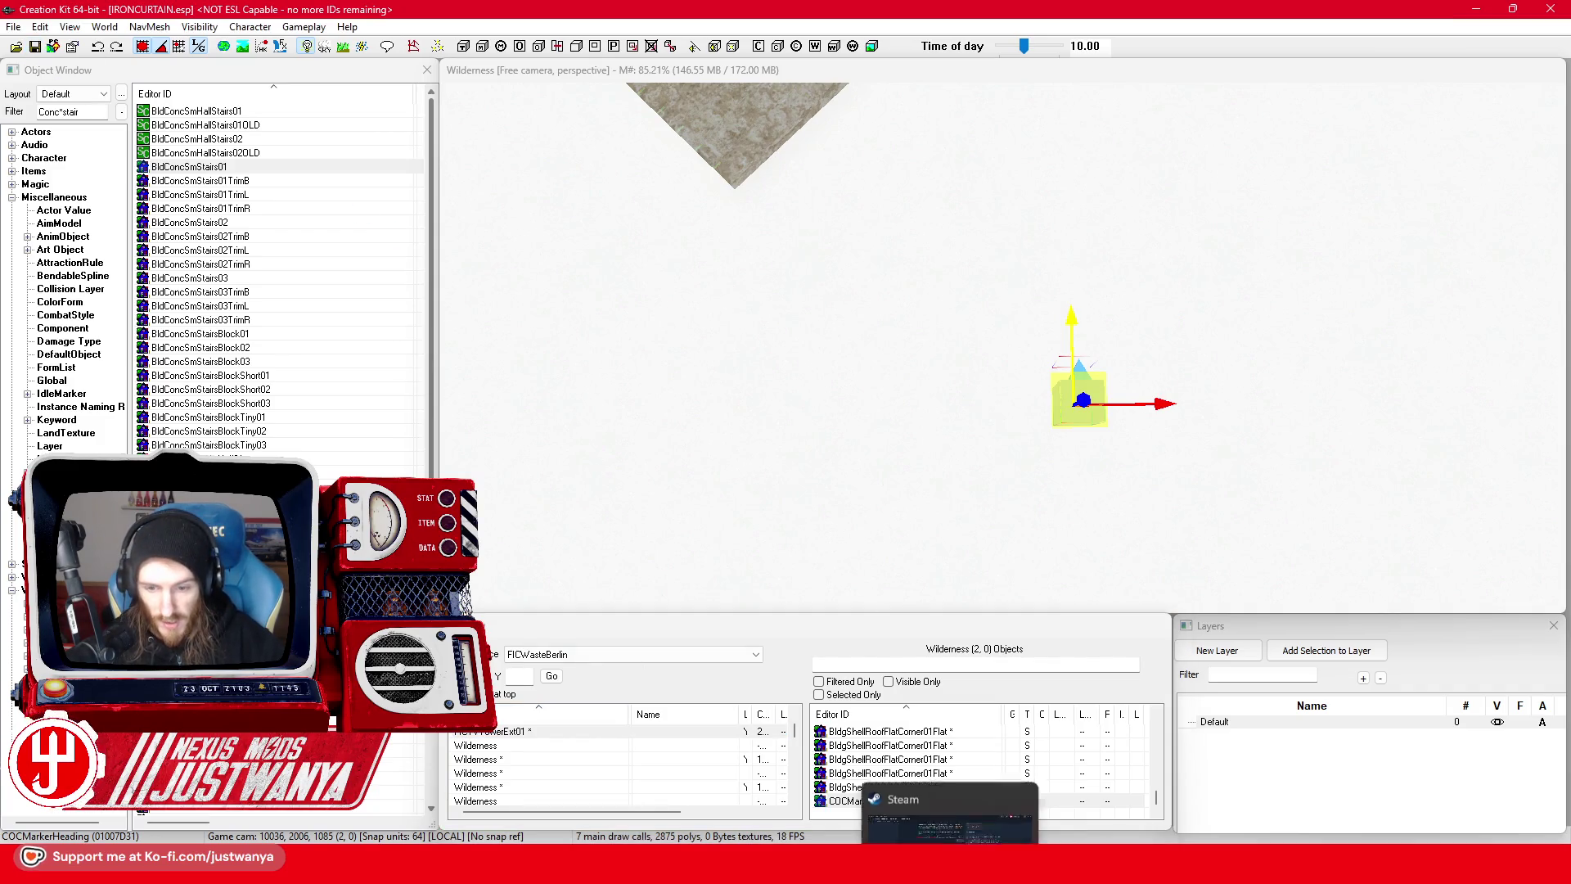
# - Launch Fallout 4 from the Steam library via Play and the launcher's PLAY button
pyautogui.click(881, 739)
pyautogui.click(147, 61)
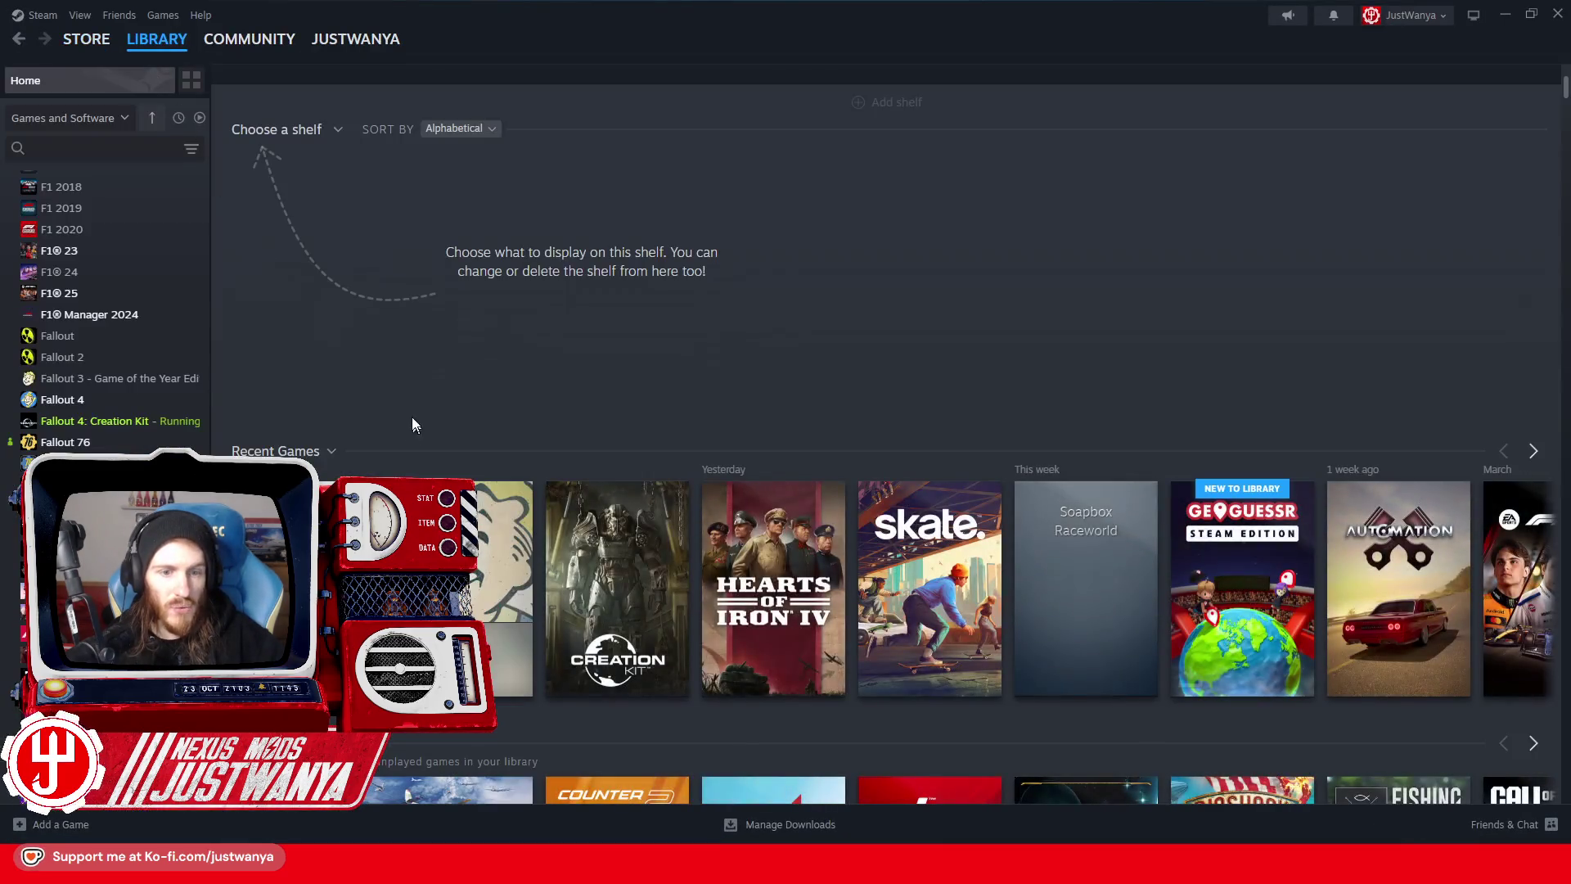
pyautogui.click(62, 399)
pyautogui.click(302, 353)
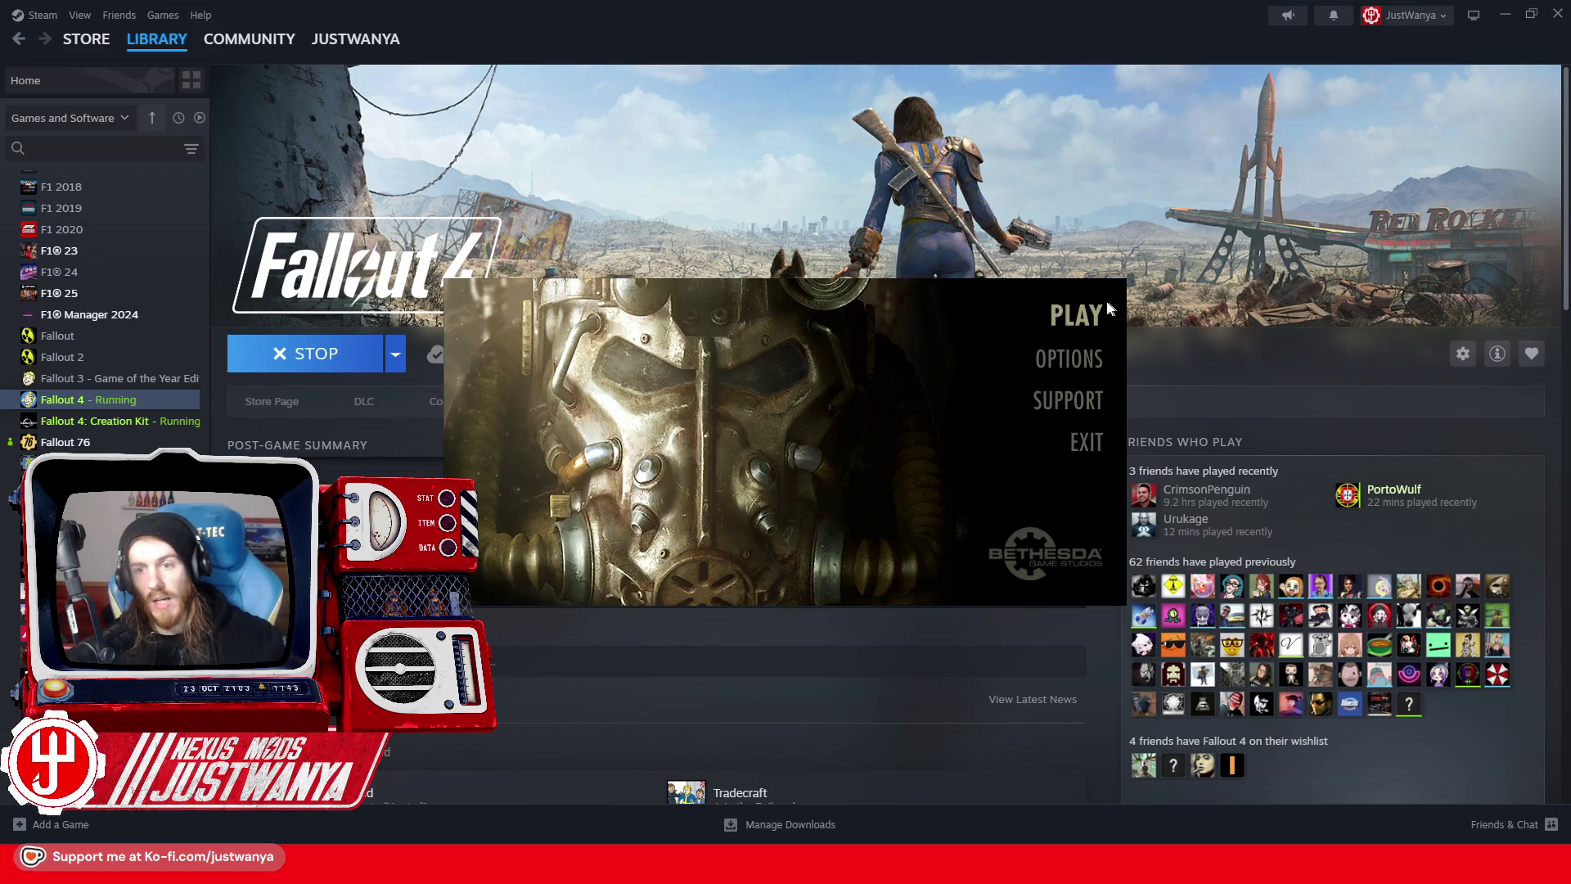
pyautogui.click(1099, 315)
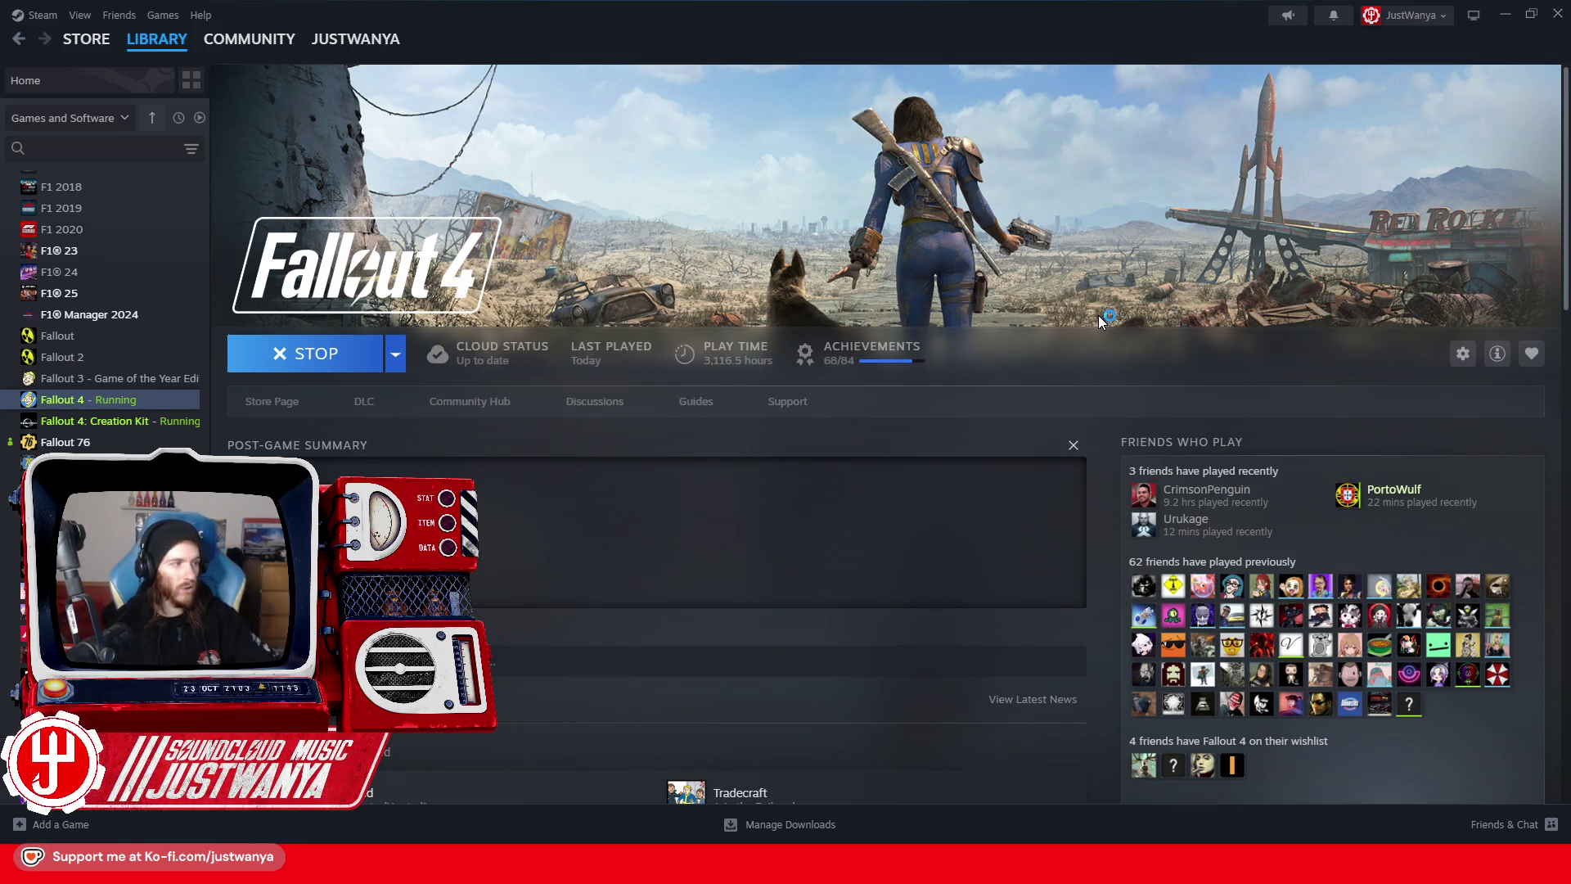
pyautogui.hotkey('alt', 'Tab')
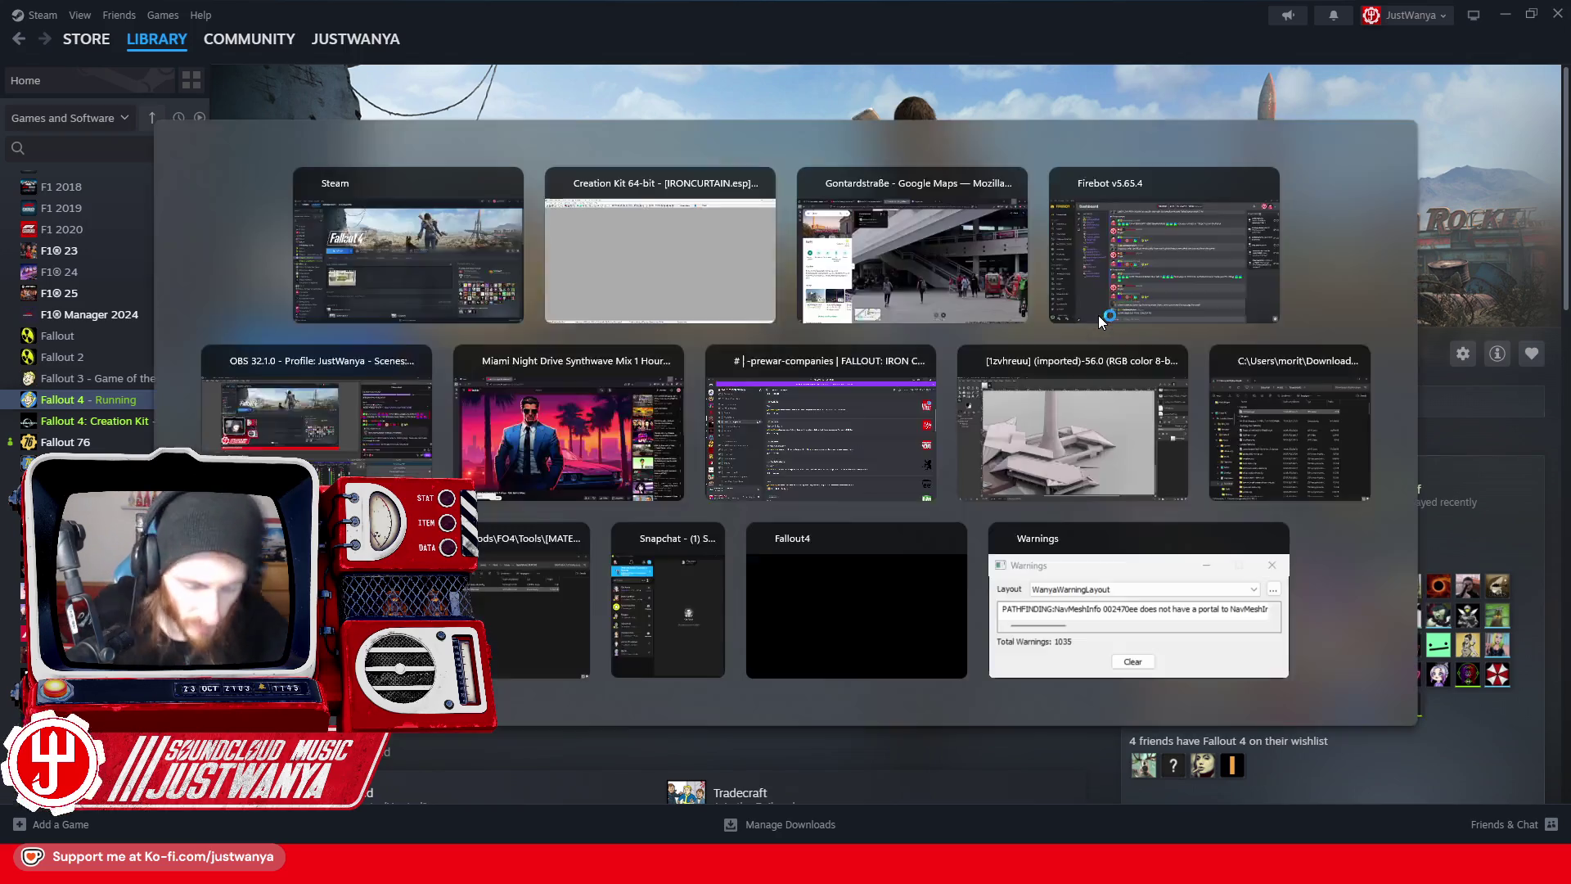
pyautogui.press('Tab')
pyautogui.press('Tab')
pyautogui.press('Tab')
pyautogui.press('Tab')
pyautogui.press('Tab')
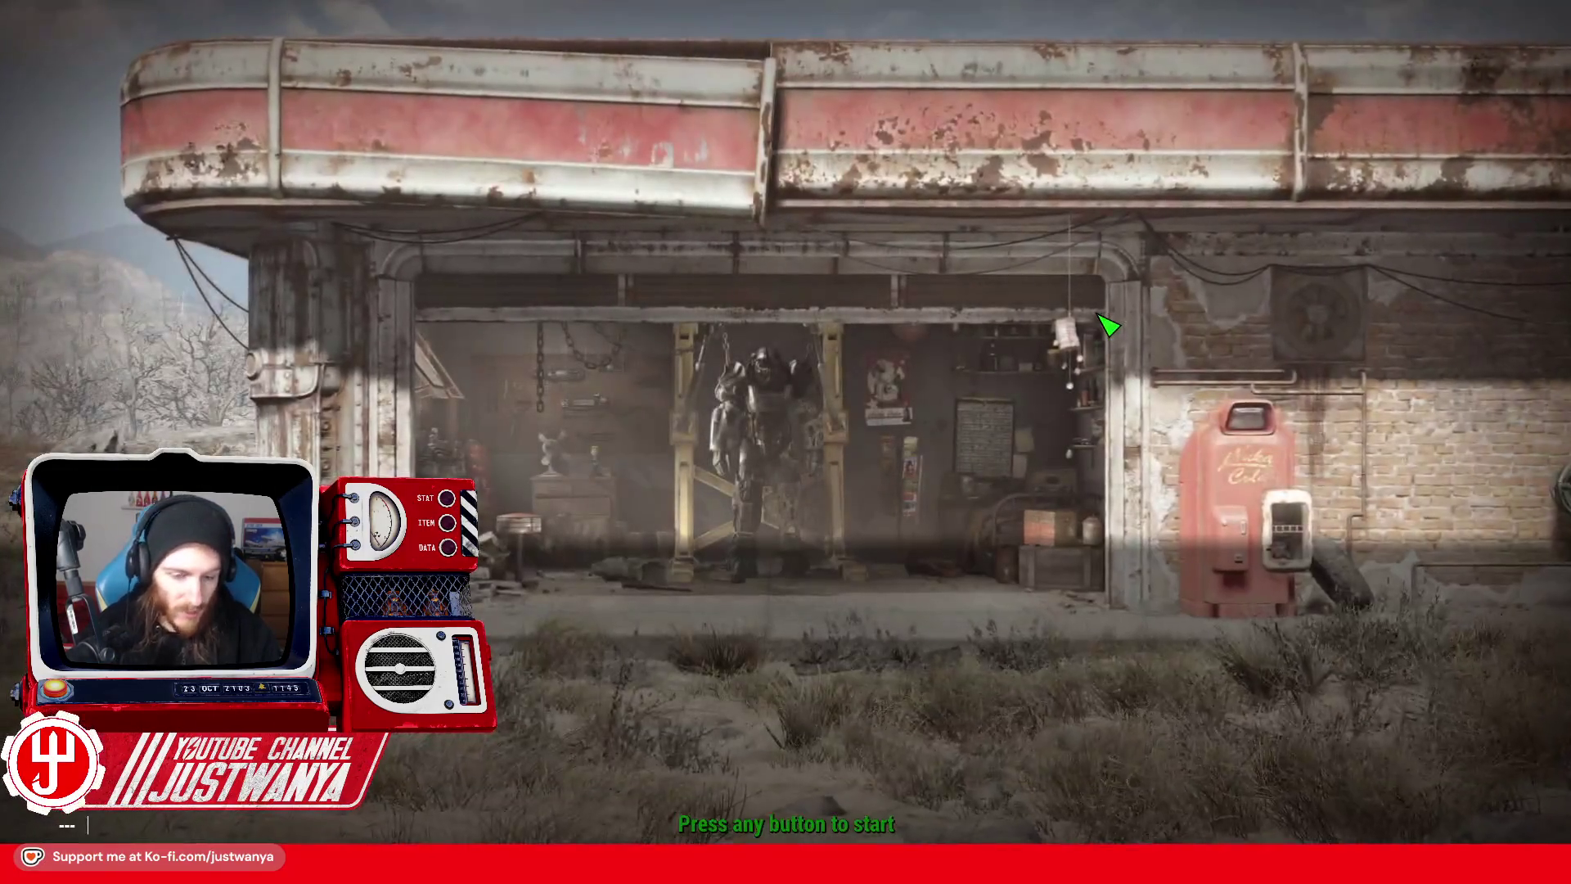
pyautogui.write('coc FICTV')
# - Get past the start screen and teleport into the FICTVTowerExt cell via console
pyautogui.click(1108, 326)
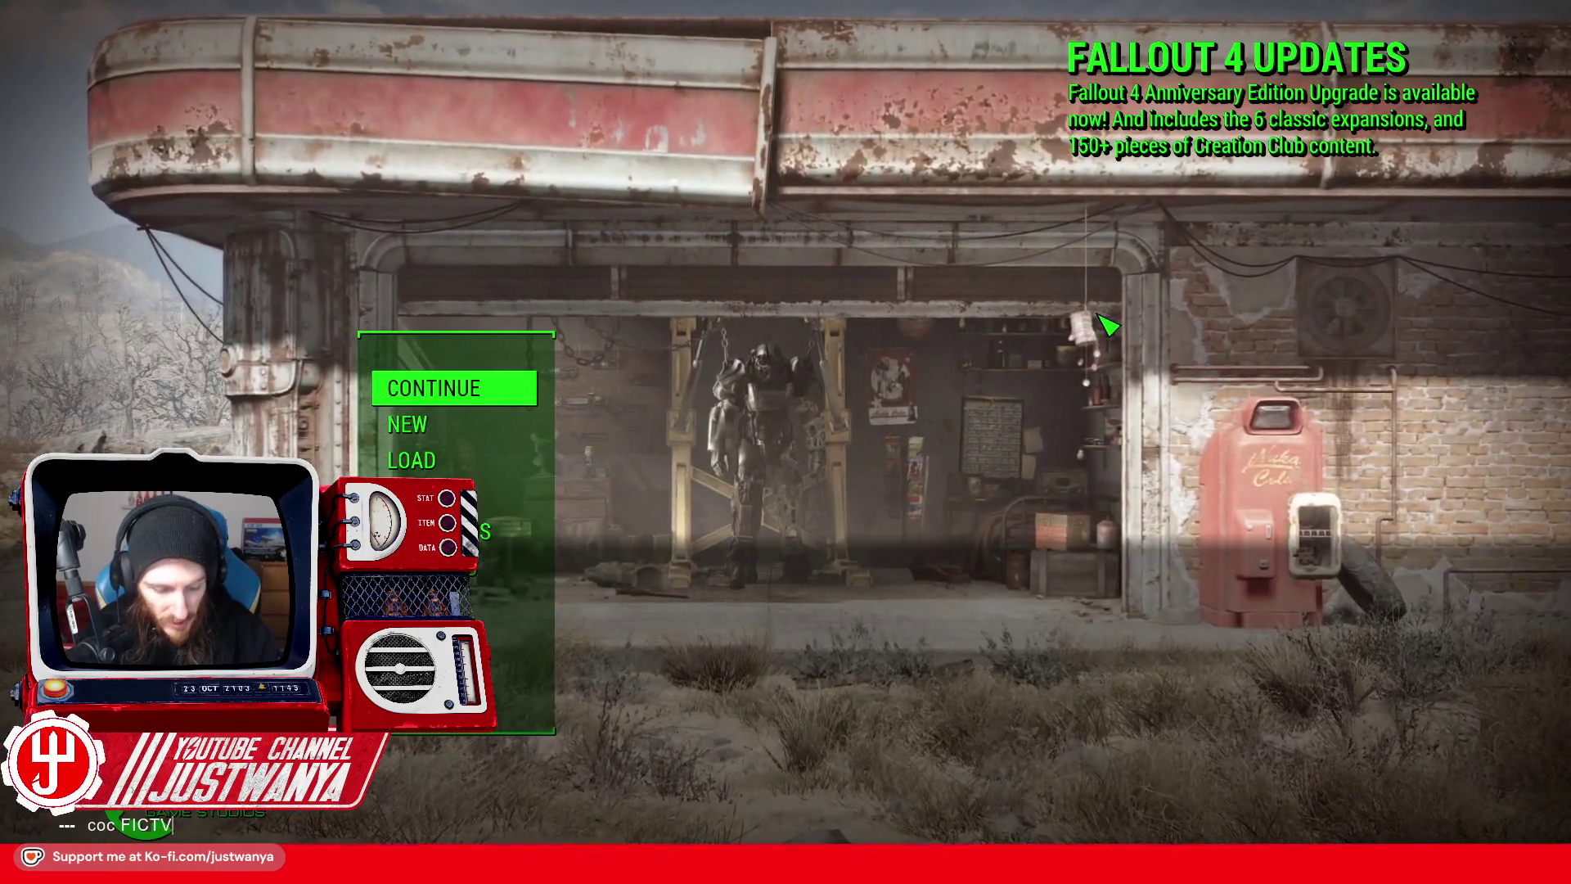
pyautogui.write('TowerExt')
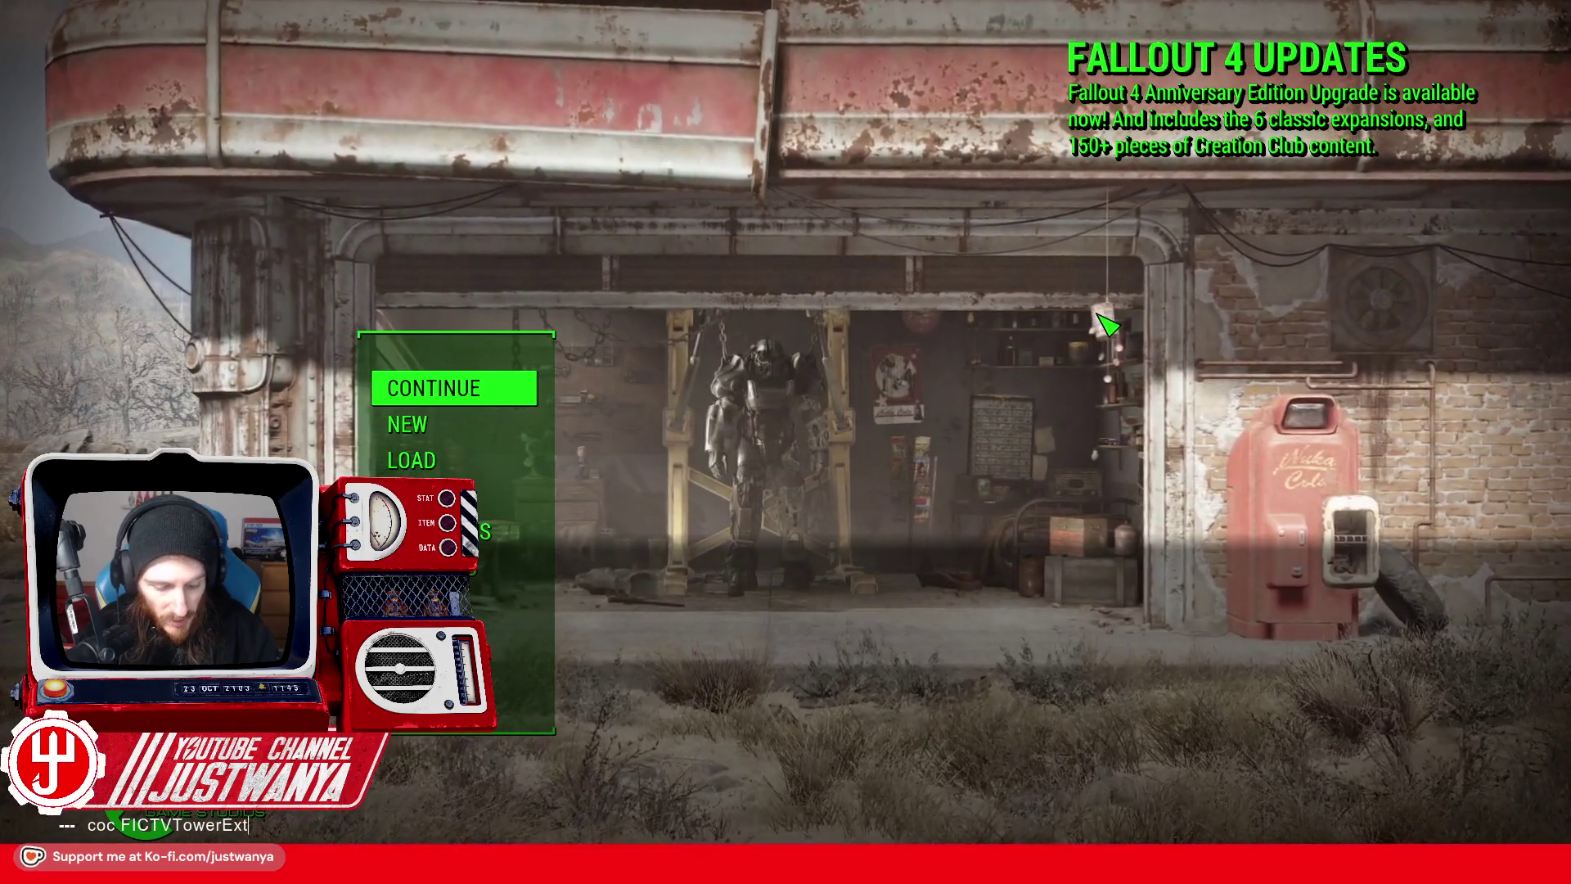
pyautogui.press('Return')
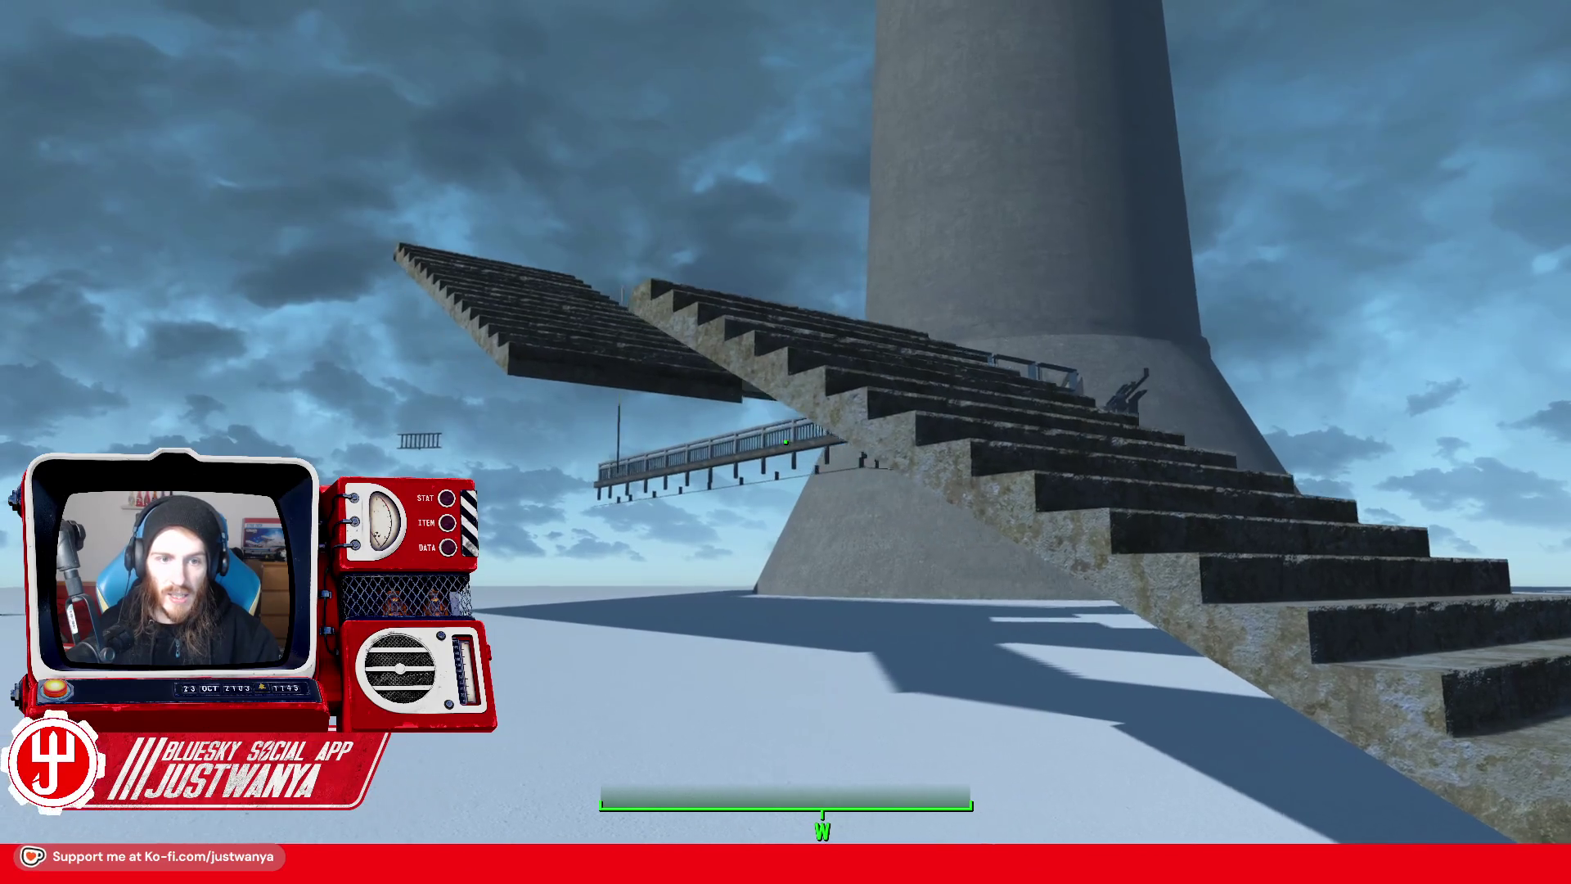
# - Walk to the concrete zigzag staircase, back off to view it, then approach it
pyautogui.press('w')
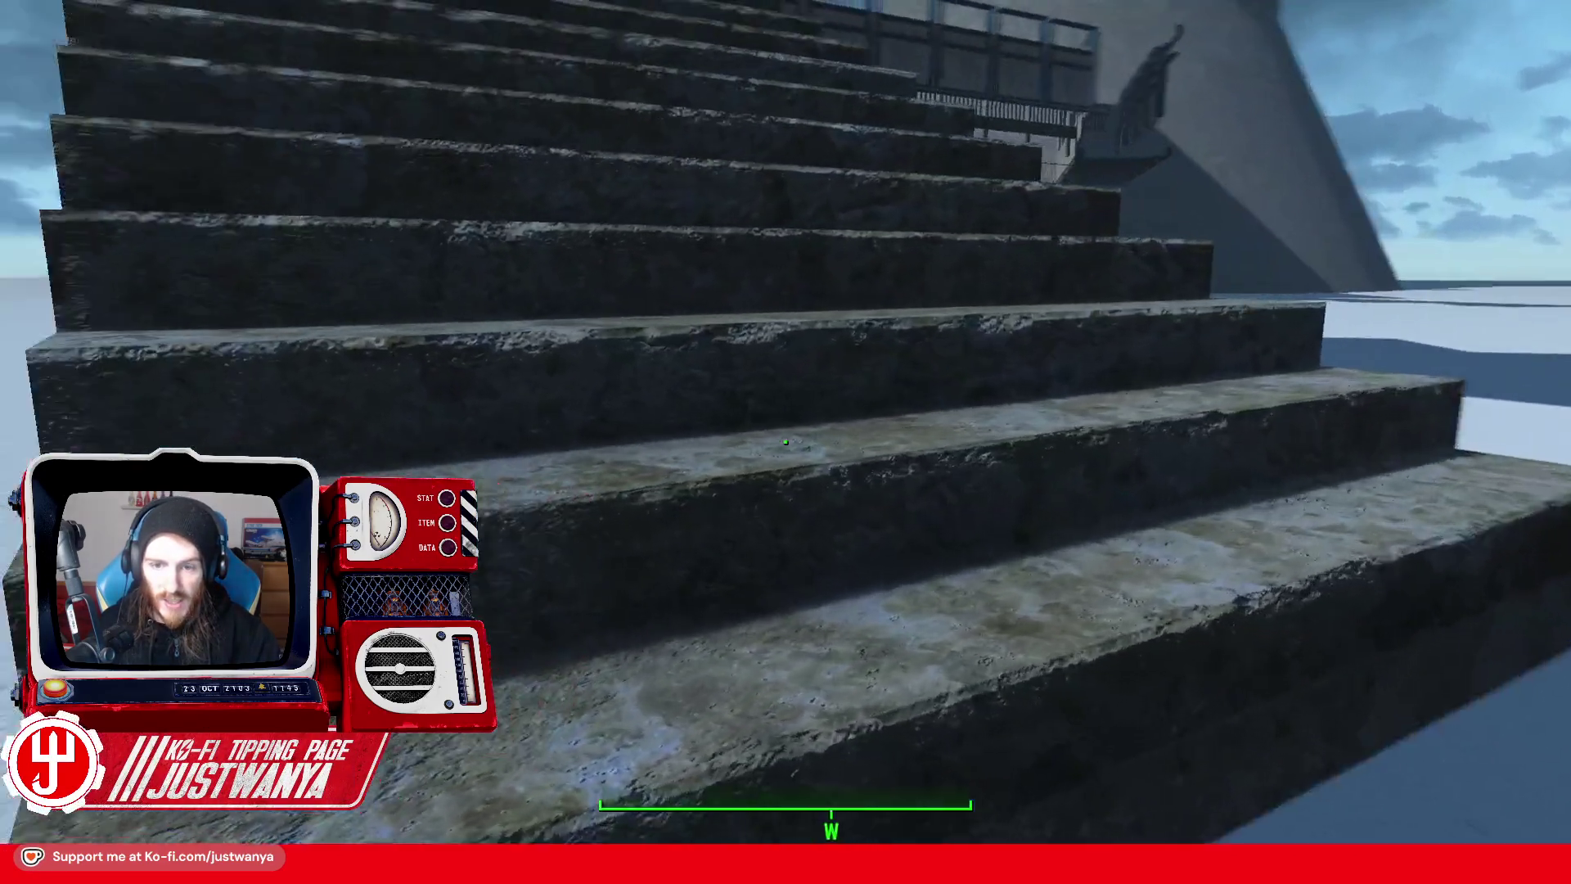
pyautogui.press('s')
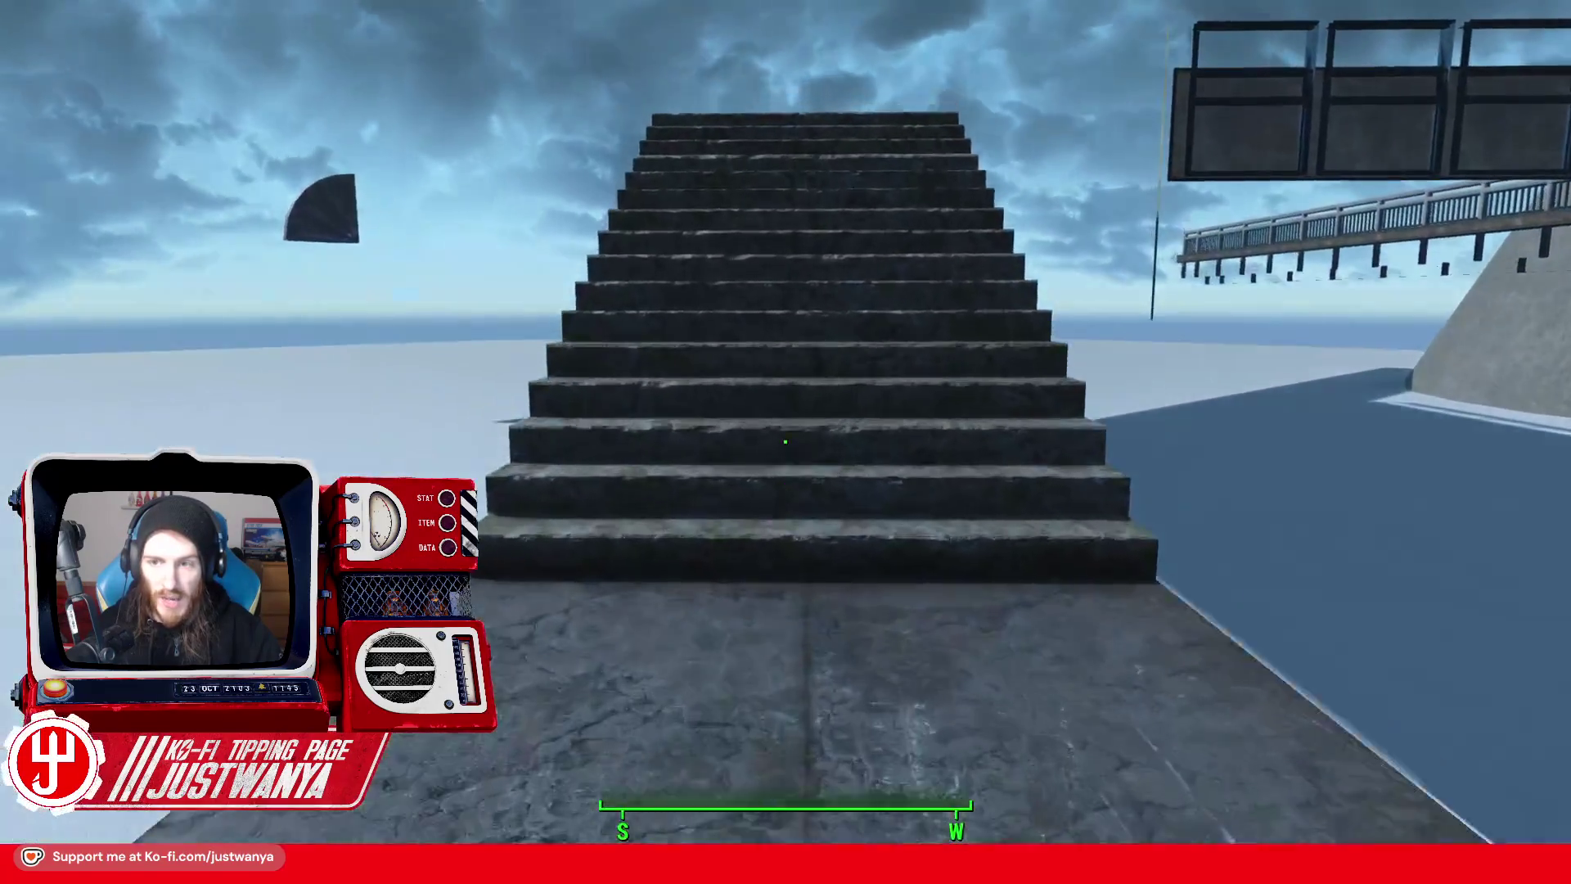
pyautogui.press('w')
pyautogui.press('w')
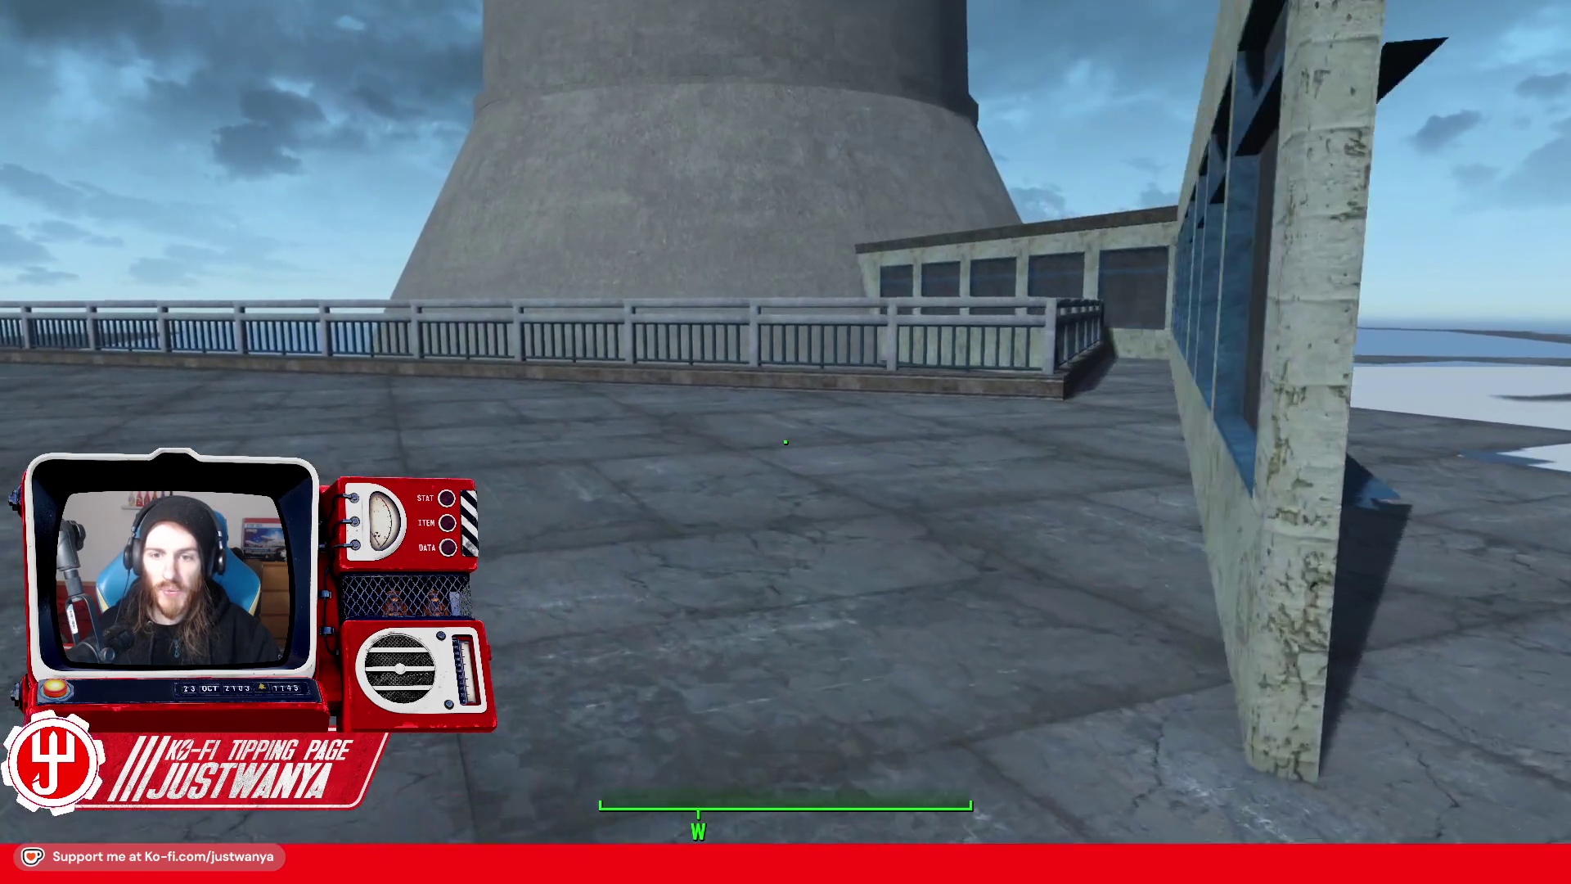
# - Walk to the platform railing, return to first-person view and approach the windowed wall
pyautogui.press('w')
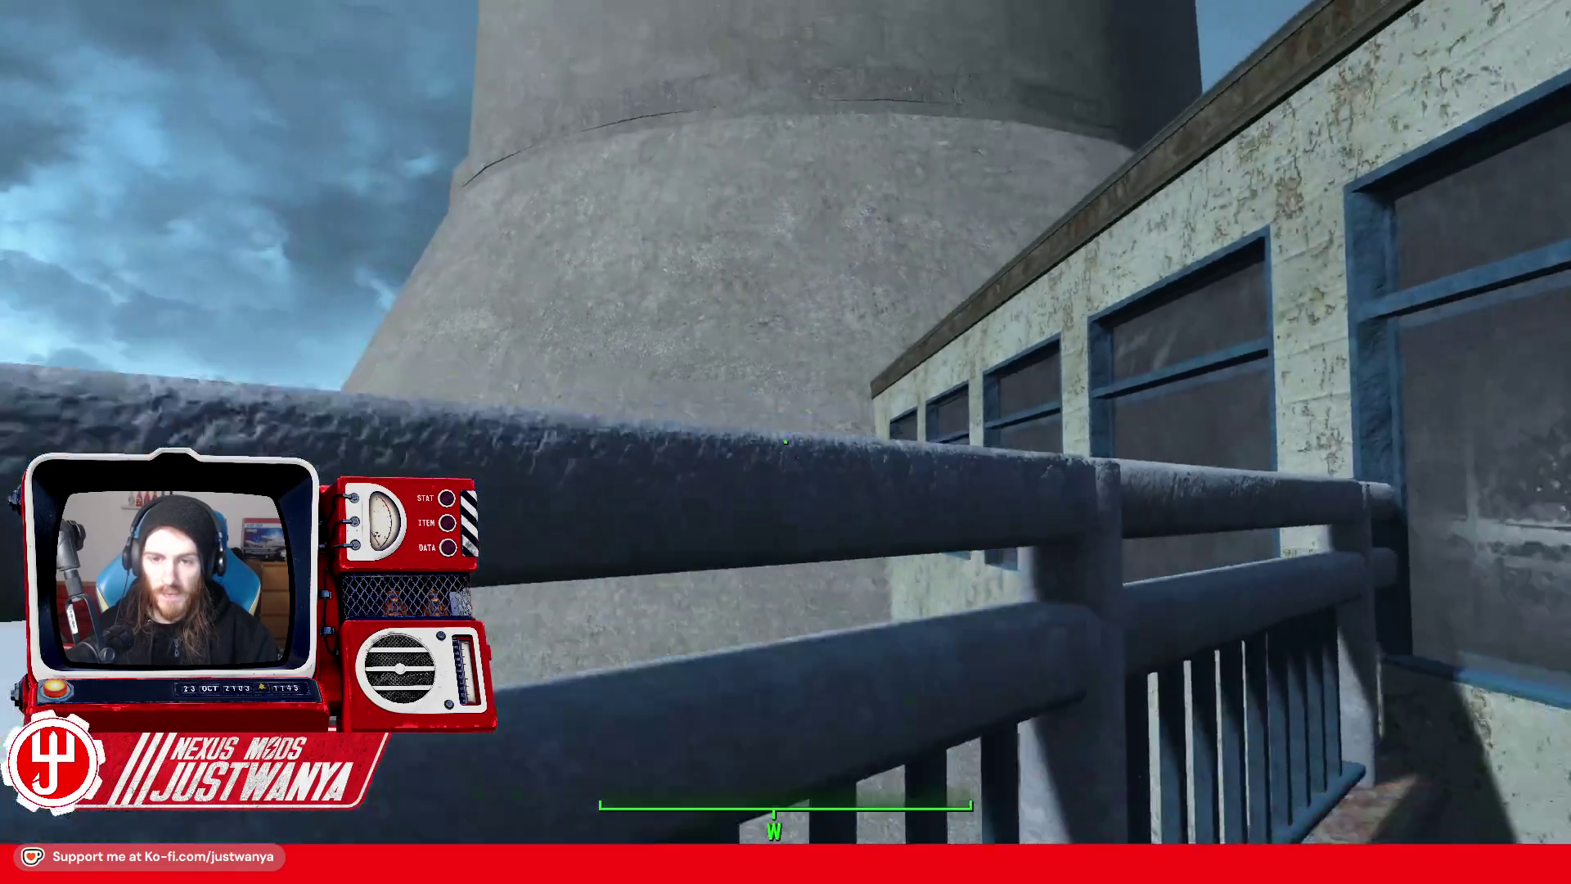
pyautogui.moveTo(786, 442)
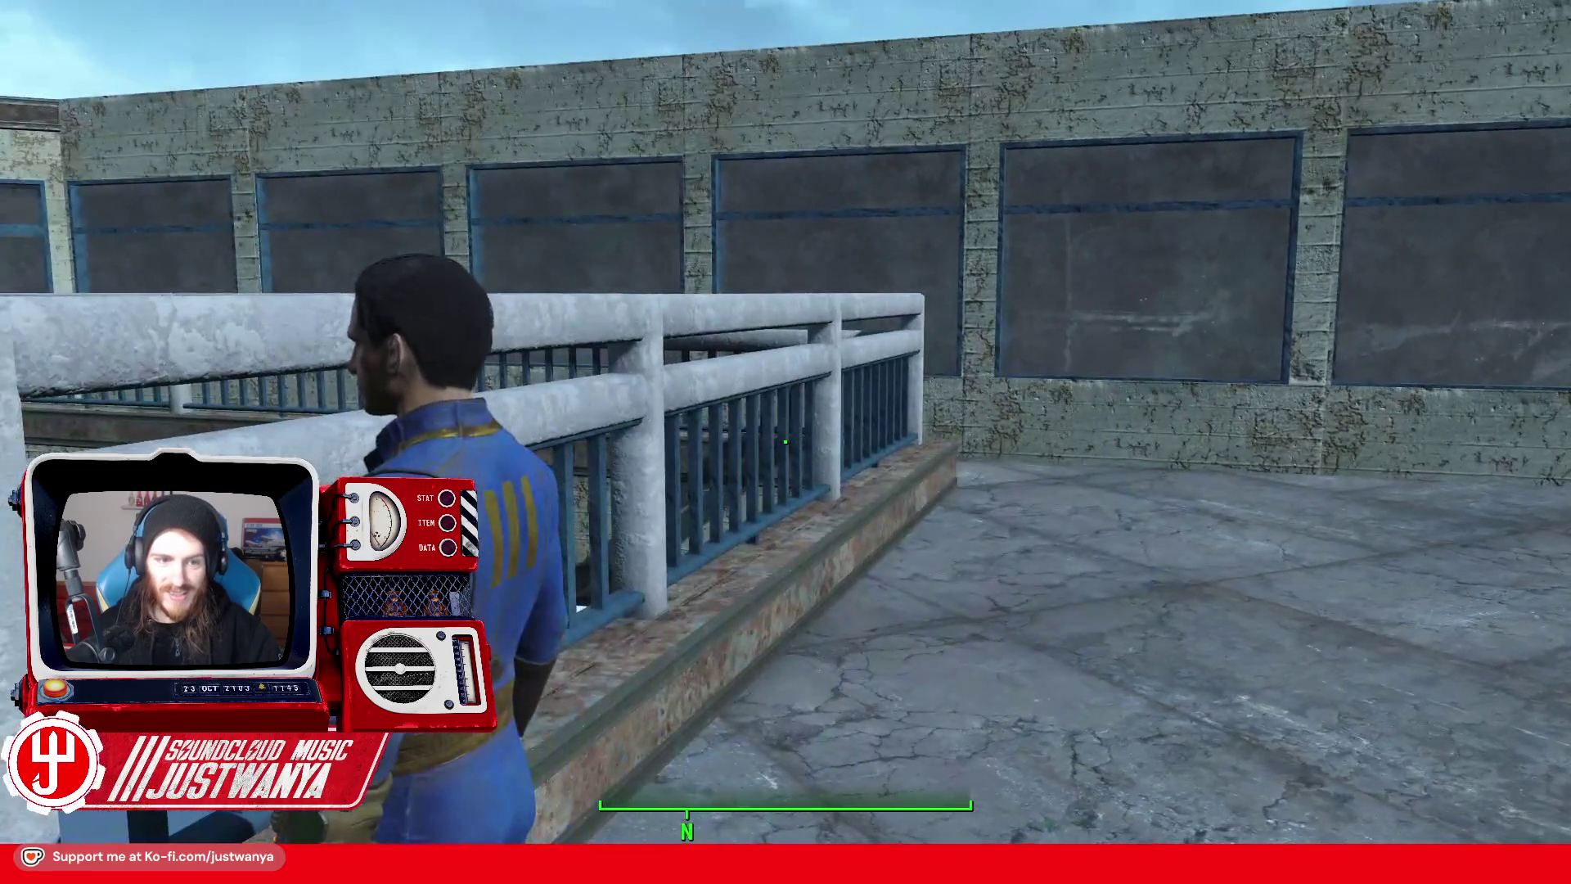
pyautogui.press('v')
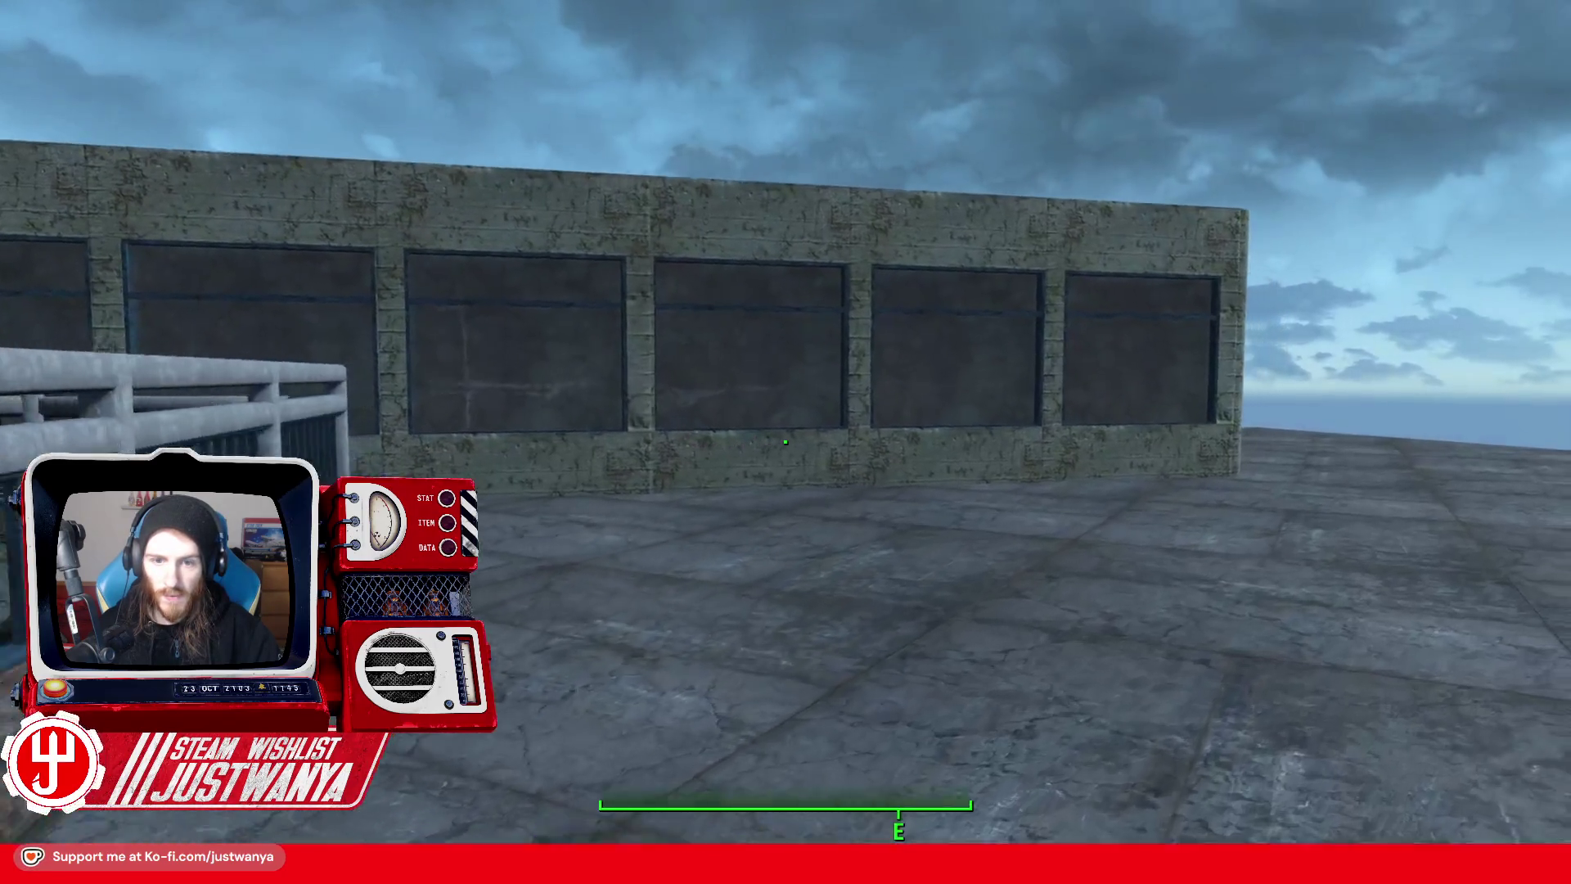
pyautogui.press('w')
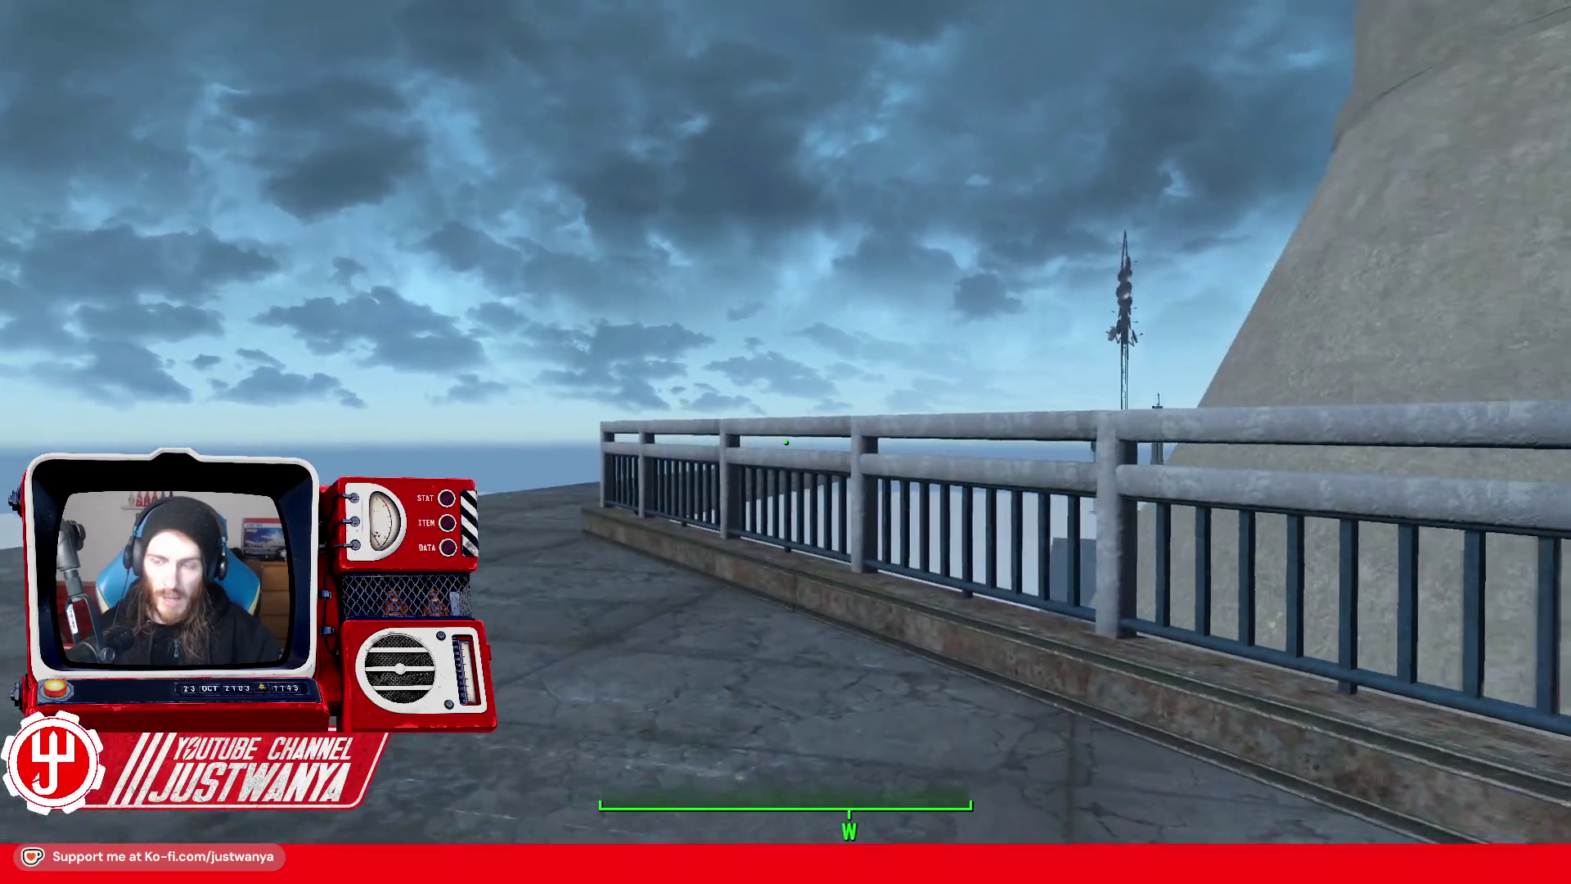
# - Move sideways along the rooftop and look up at the elevated walkway from below
pyautogui.press('a')
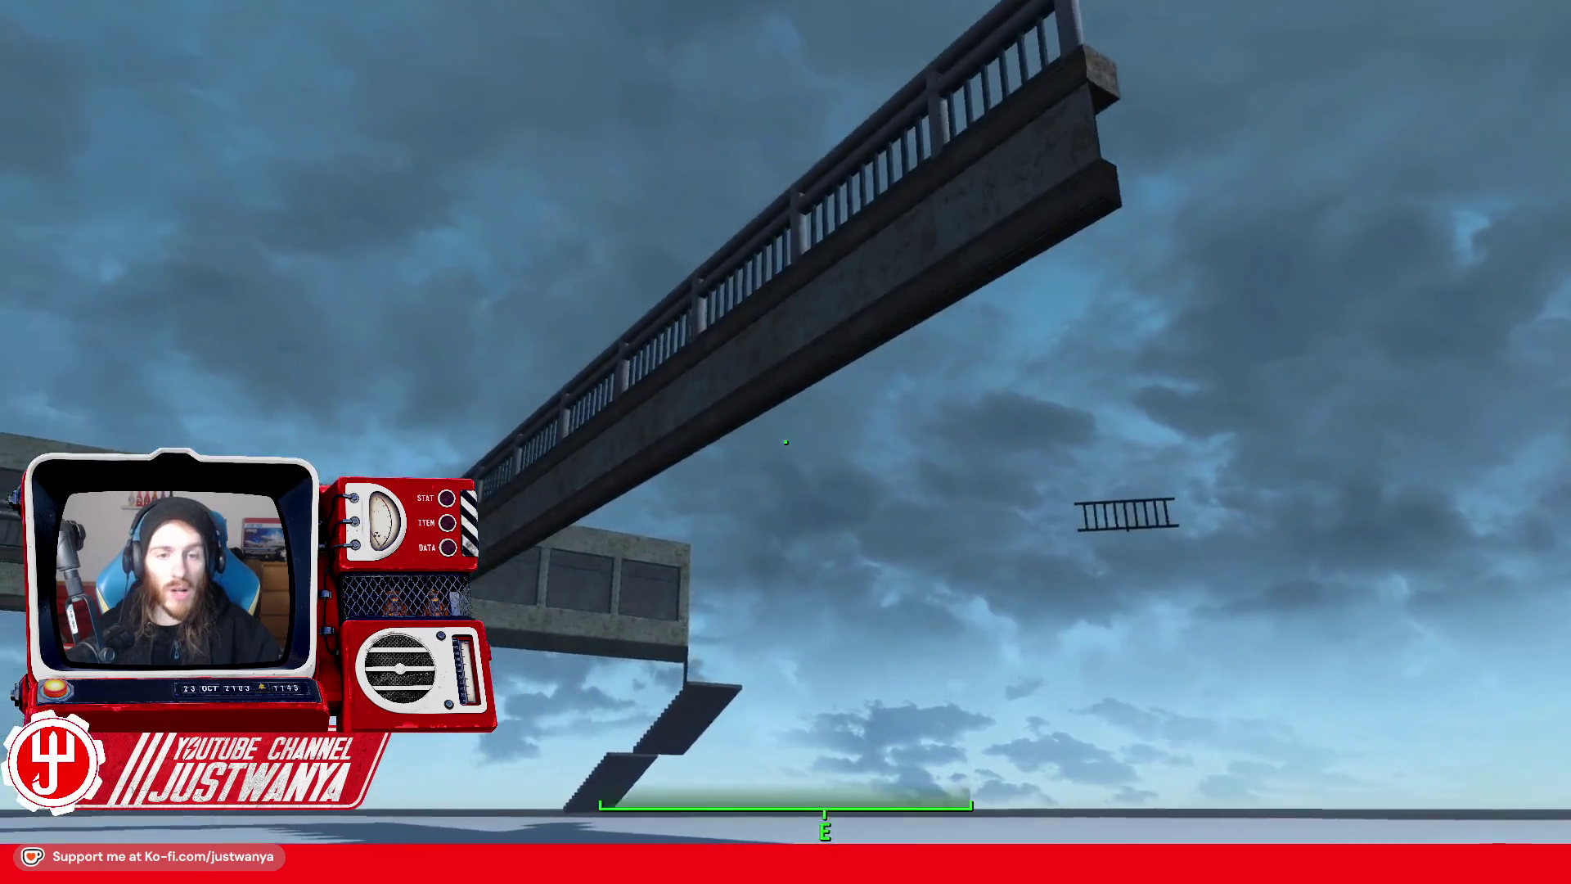
pyautogui.press('d')
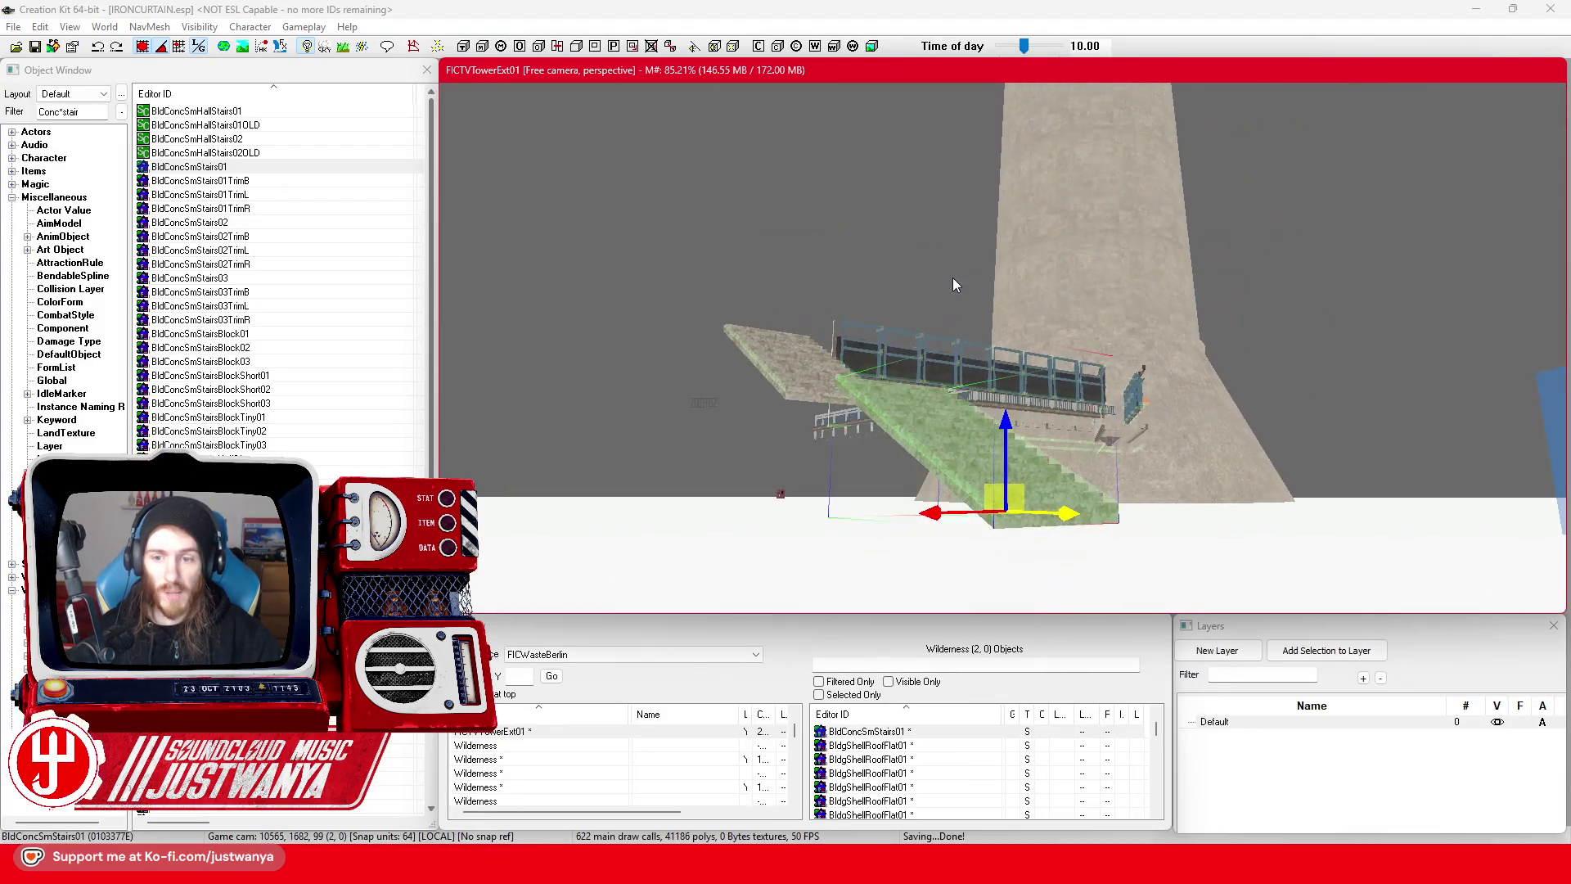
# - Orbit around the stairs, select a BldgShellRoofFlat01 piece, view the walkway, then return to Street View
pyautogui.press('shift')
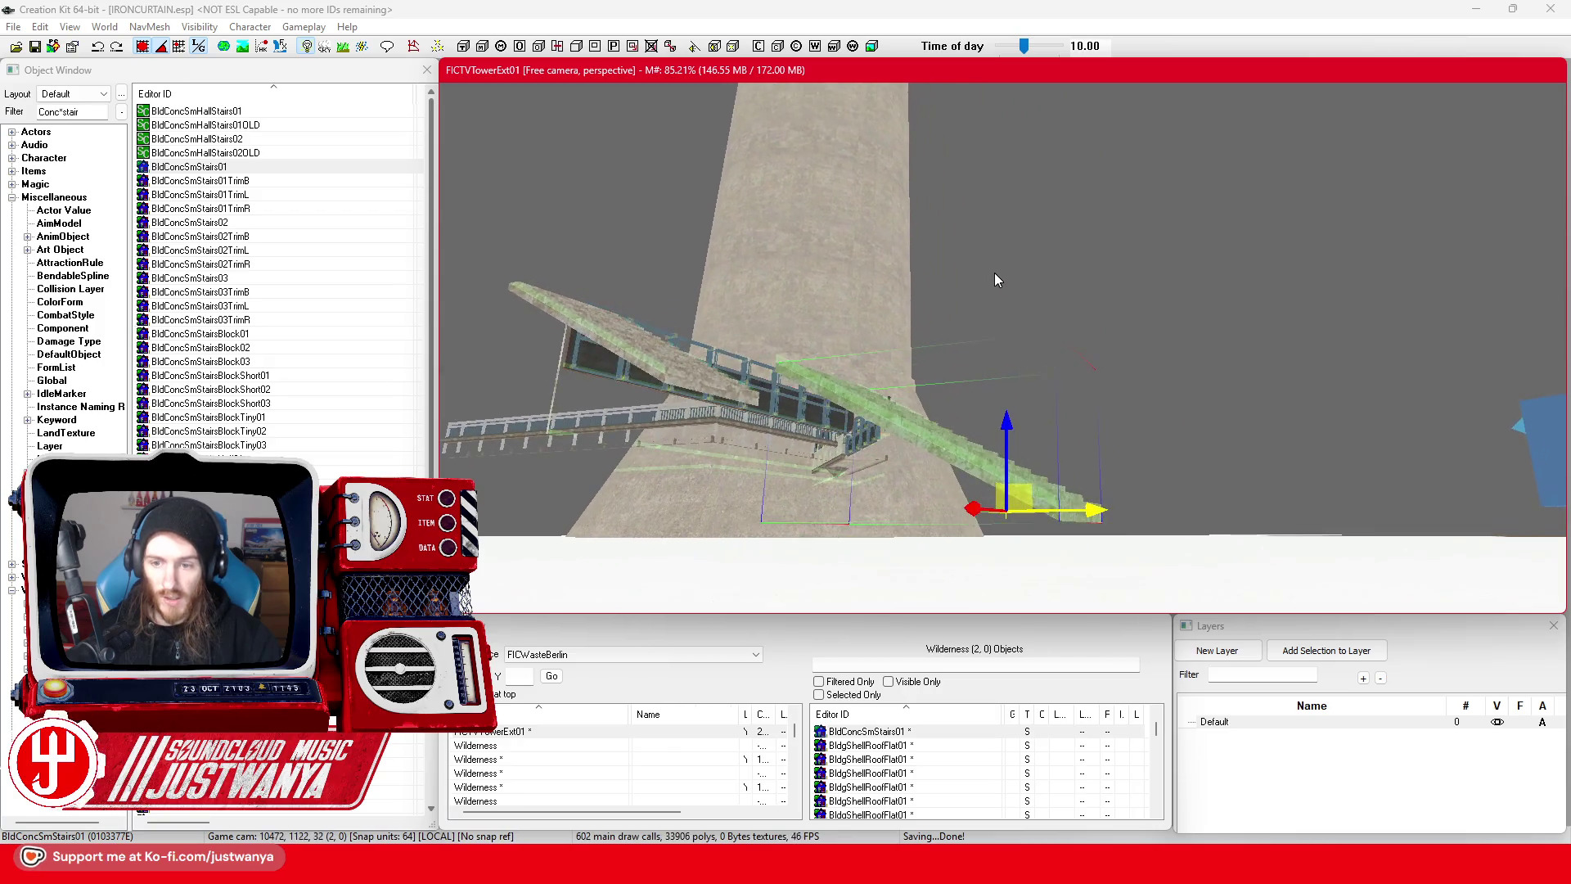
pyautogui.scroll(10, 986, 293)
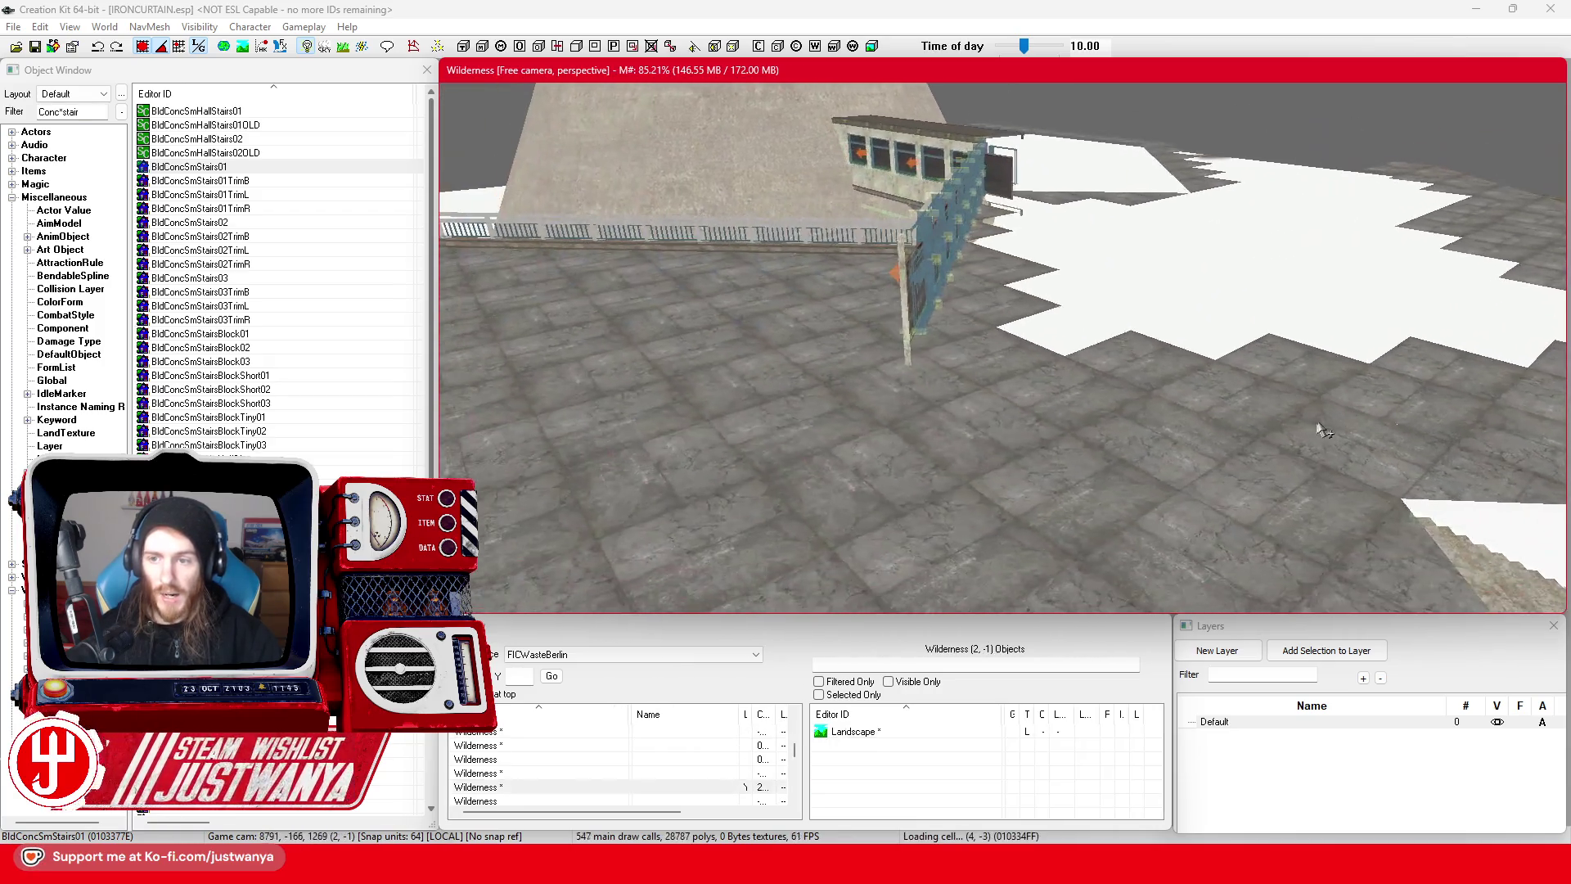
pyautogui.click(847, 435)
pyautogui.press('shift')
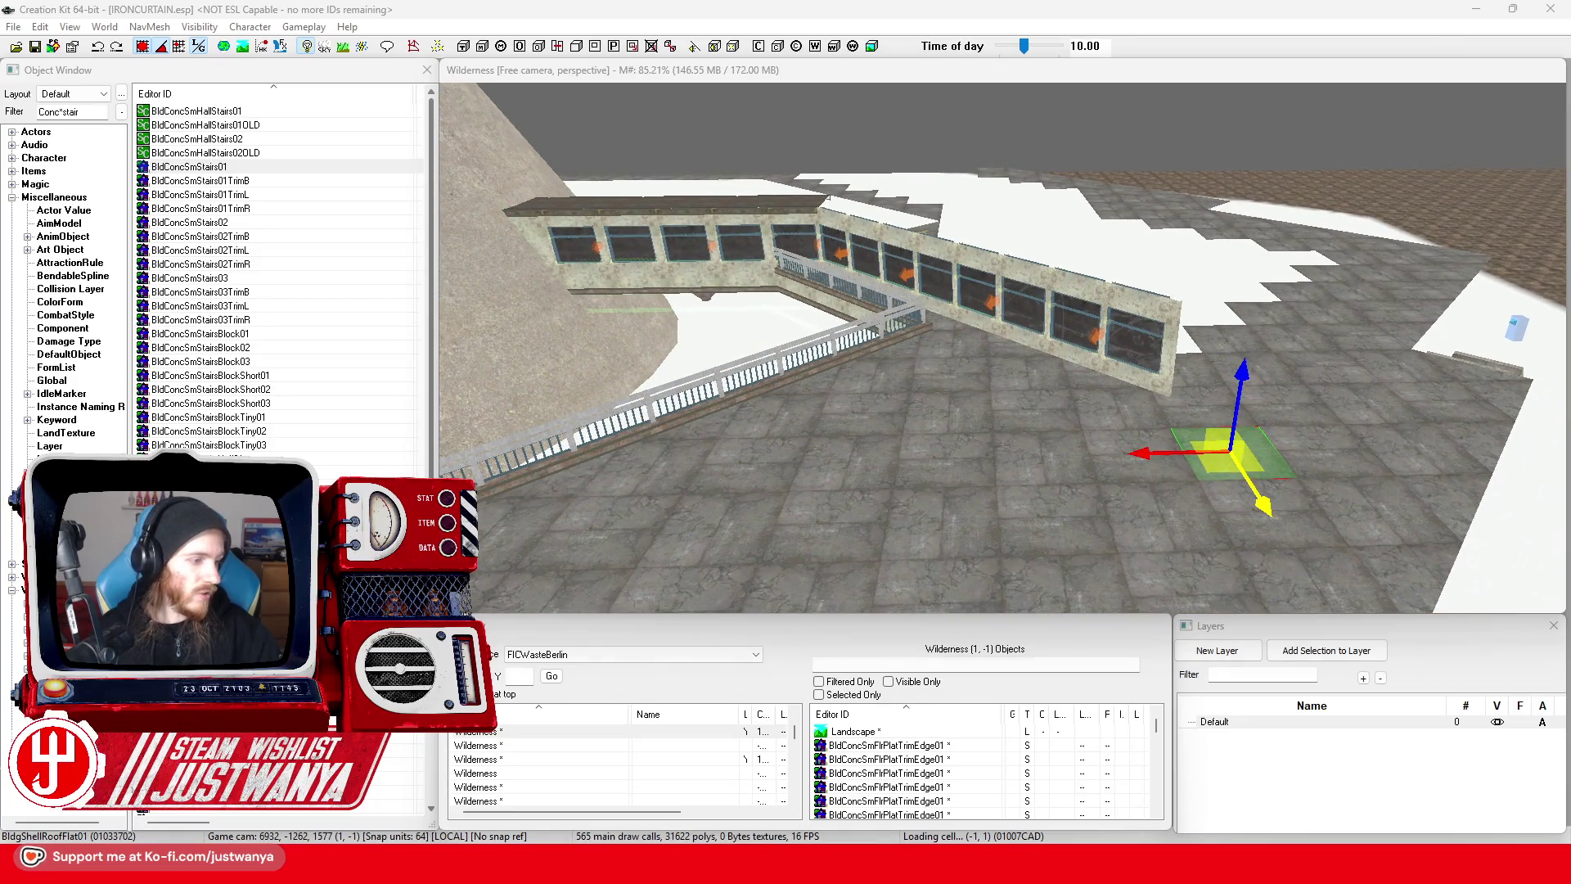
pyautogui.hotkey('alt', 'Tab')
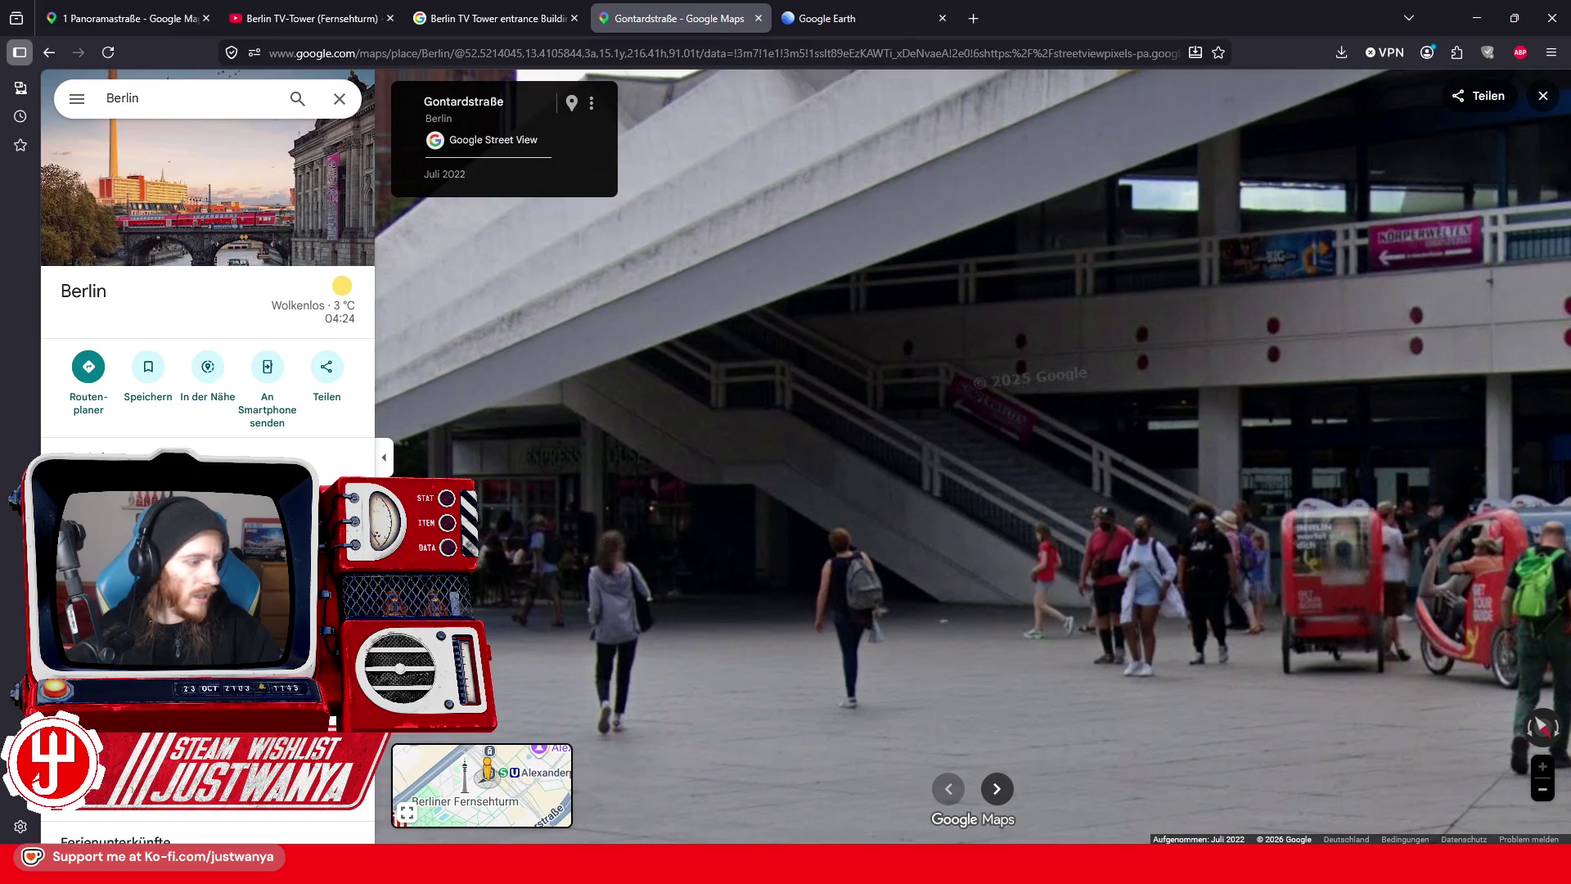
pyautogui.hotkey('alt', 'Tab')
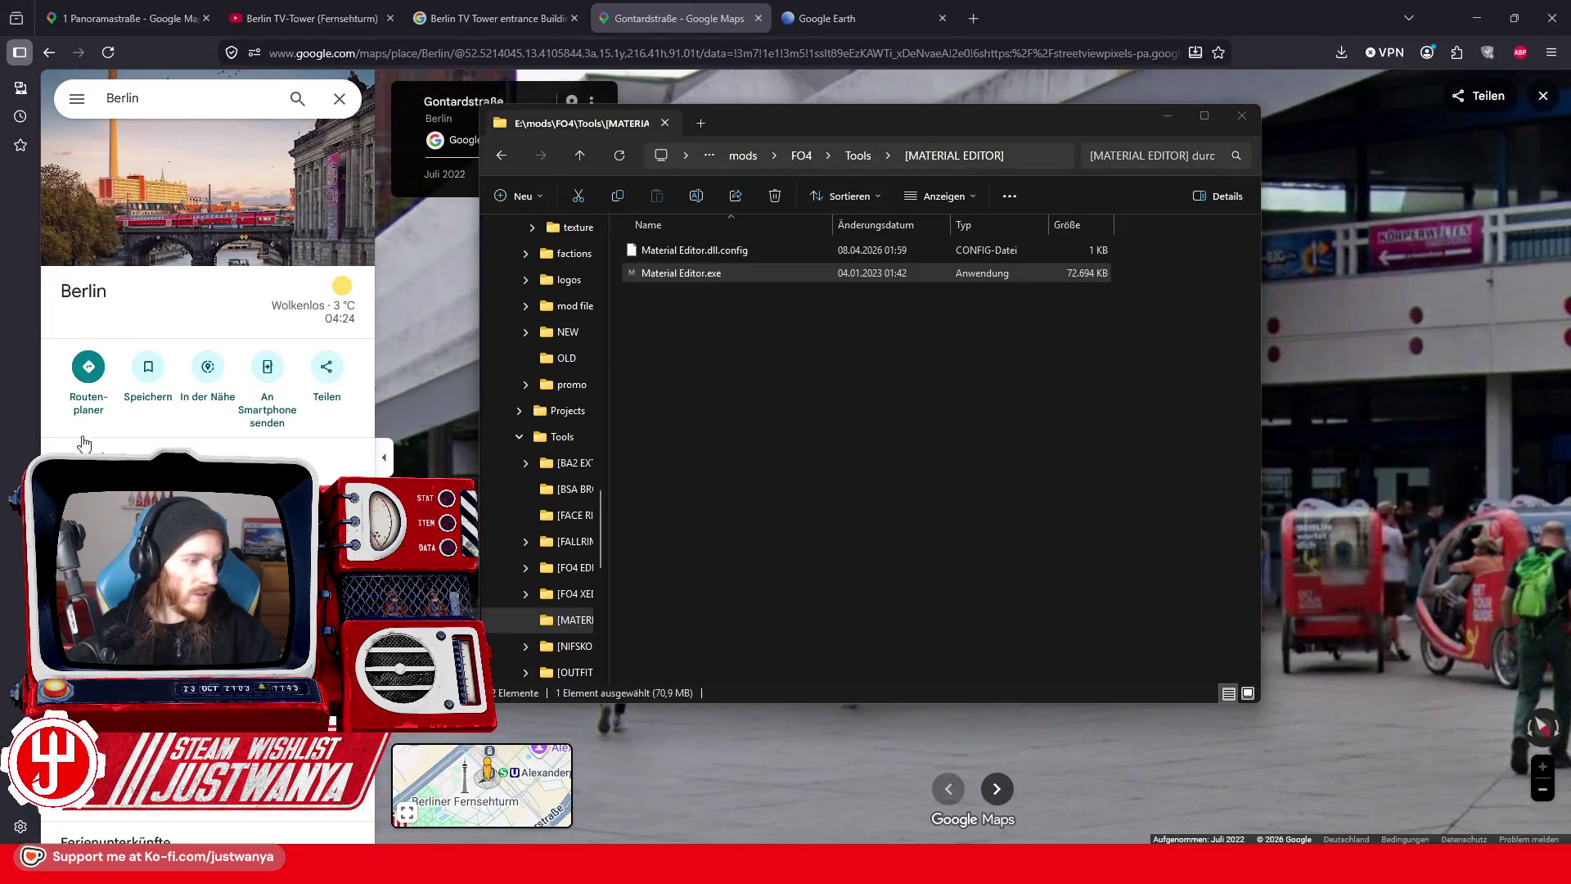
pyautogui.click(1167, 116)
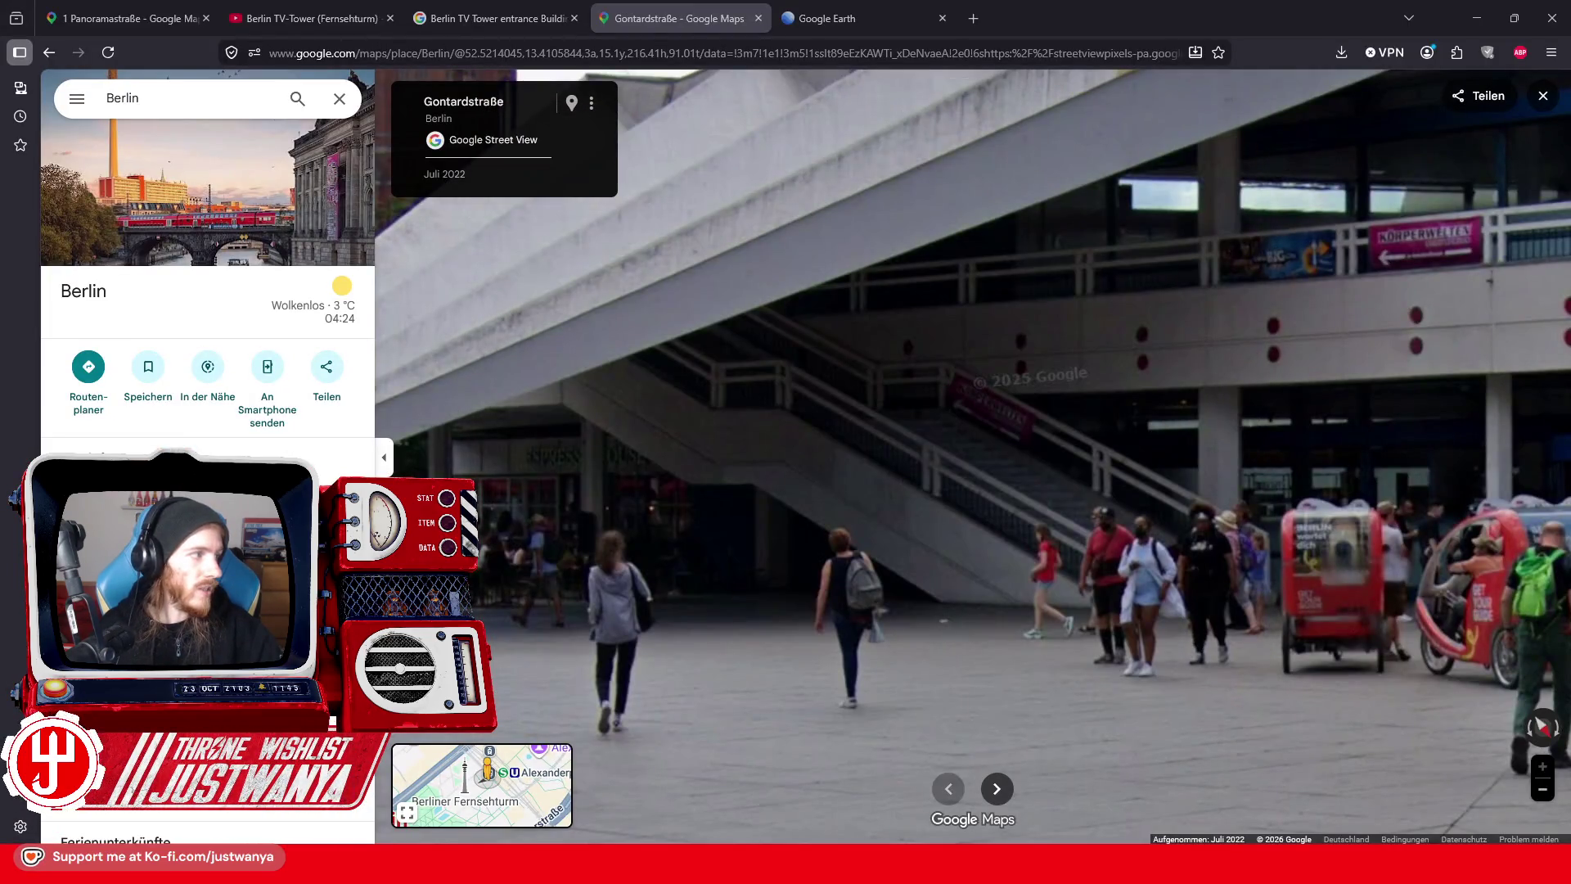